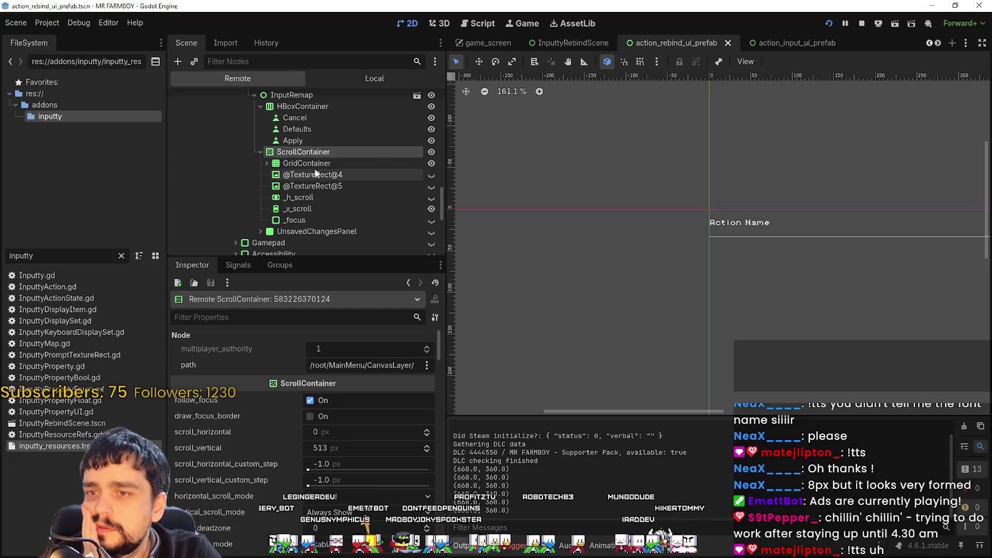
Expand the GridContainer and inspect the first ActionRebindUIPrefab row, comparing it with the running game.
{"action": "left_click", "coordinate": [266, 163]}
{"action": "left_click", "coordinate": [314, 174]}
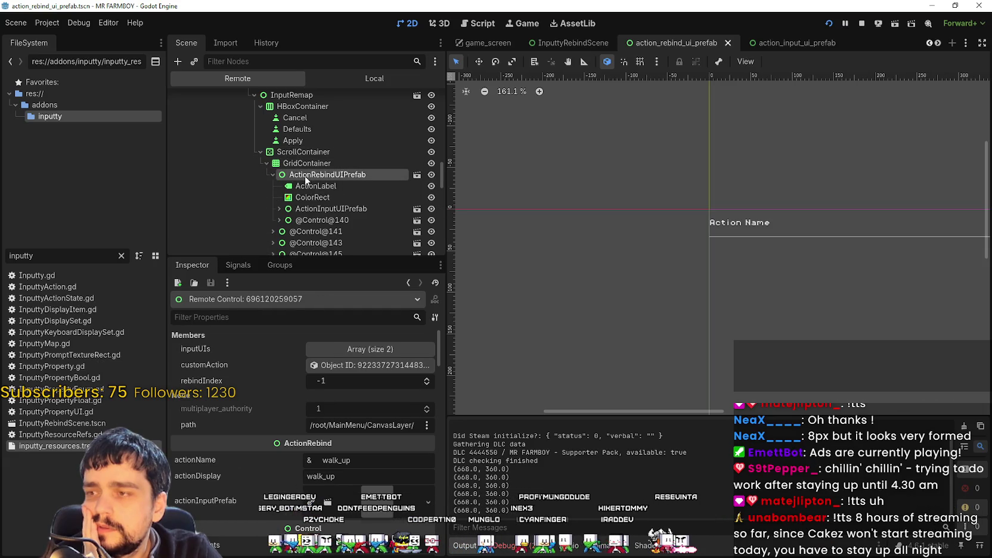
{"action": "key", "text": "alt+Tab"}
{"action": "scroll", "coordinate": [626, 296], "scroll_direction": "up", "scroll_amount": 5}
{"action": "scroll", "coordinate": [632, 280], "scroll_direction": "up", "scroll_amount": 3}
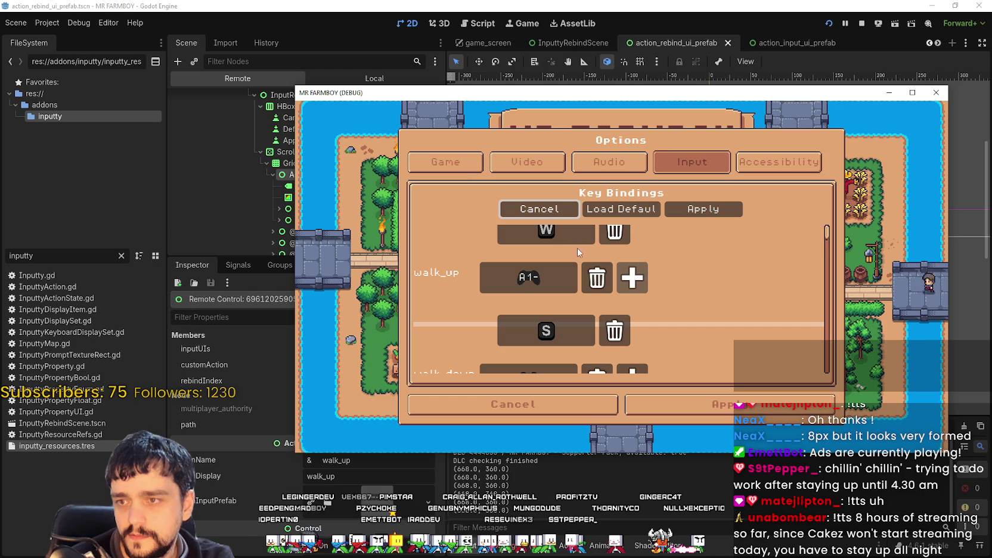
{"action": "key", "text": "alt+Tab"}
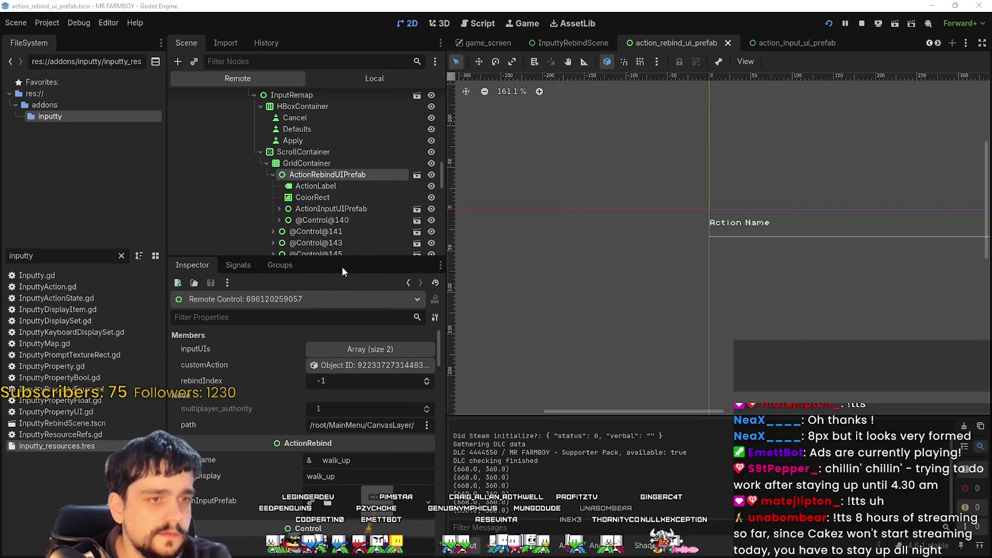
Inspect the first row's ActionLabel and ActionInputUIPrefab, then collapse that row.
{"action": "left_click", "coordinate": [323, 188]}
{"action": "left_click", "coordinate": [321, 174]}
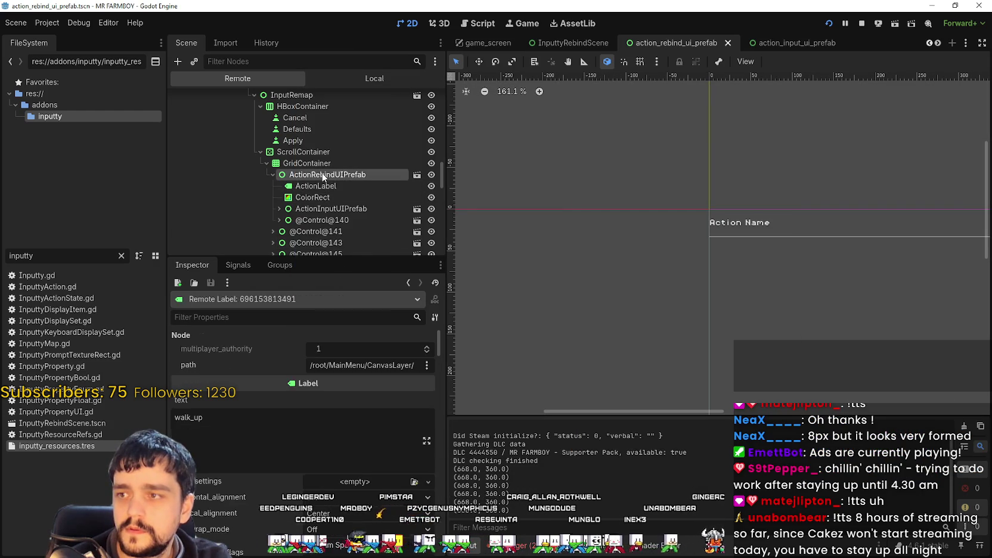
{"action": "left_click", "coordinate": [312, 210]}
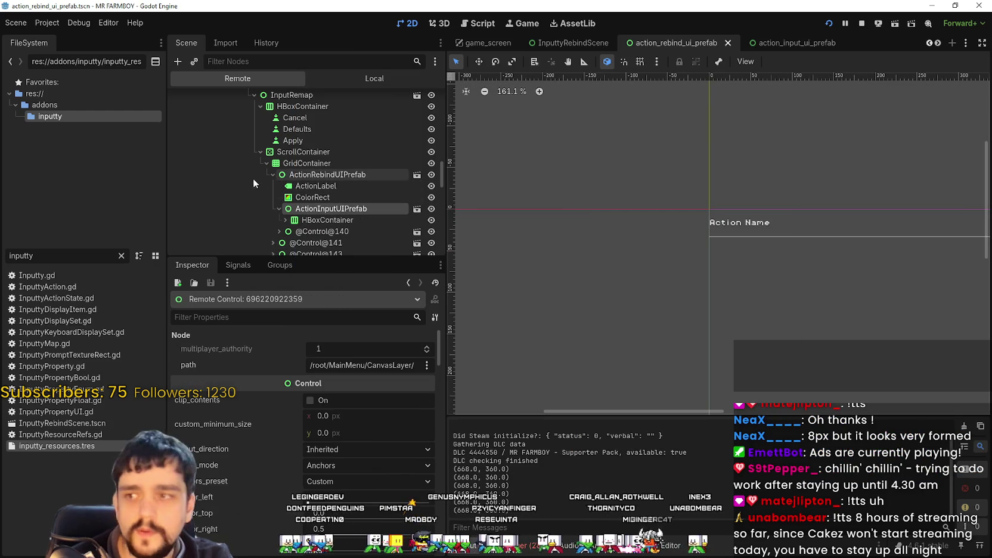
{"action": "left_click", "coordinate": [273, 175]}
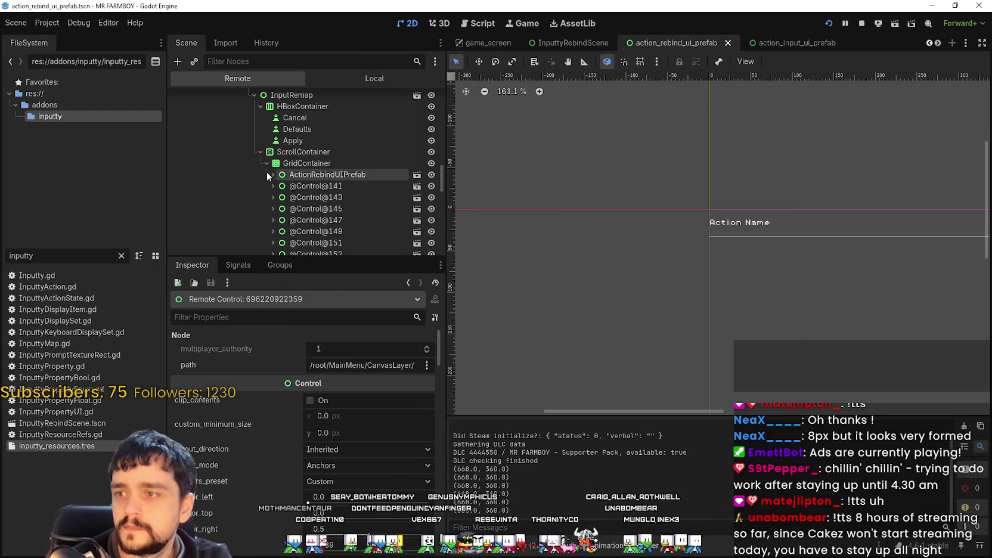
Inspect the second row's ActionInputUIPrefab and the close_menus row with its ColorRect separator.
{"action": "scroll", "coordinate": [286, 185], "scroll_direction": "down", "scroll_amount": 3}
{"action": "left_click", "coordinate": [309, 128]}
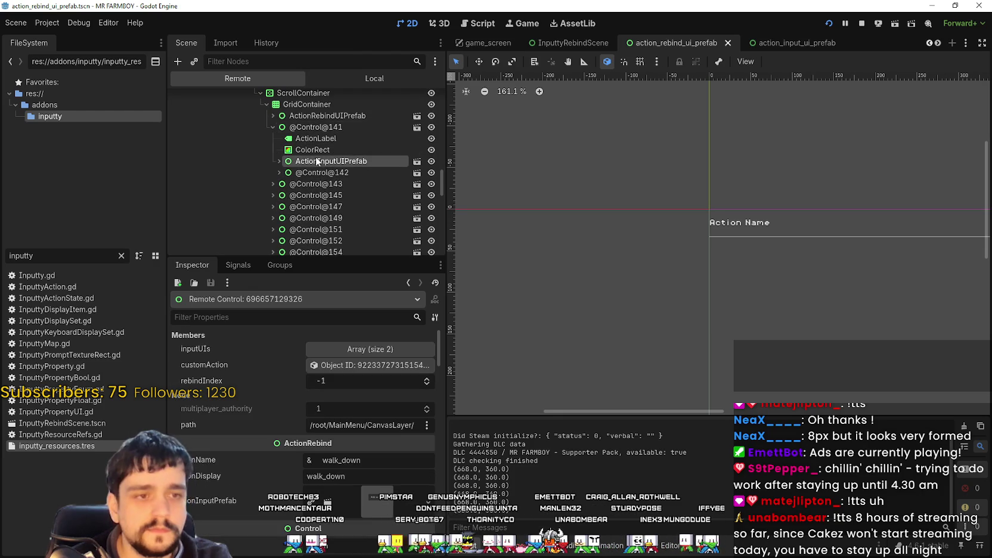
{"action": "scroll", "coordinate": [318, 185], "scroll_direction": "down", "scroll_amount": 2}
{"action": "left_click", "coordinate": [315, 174]}
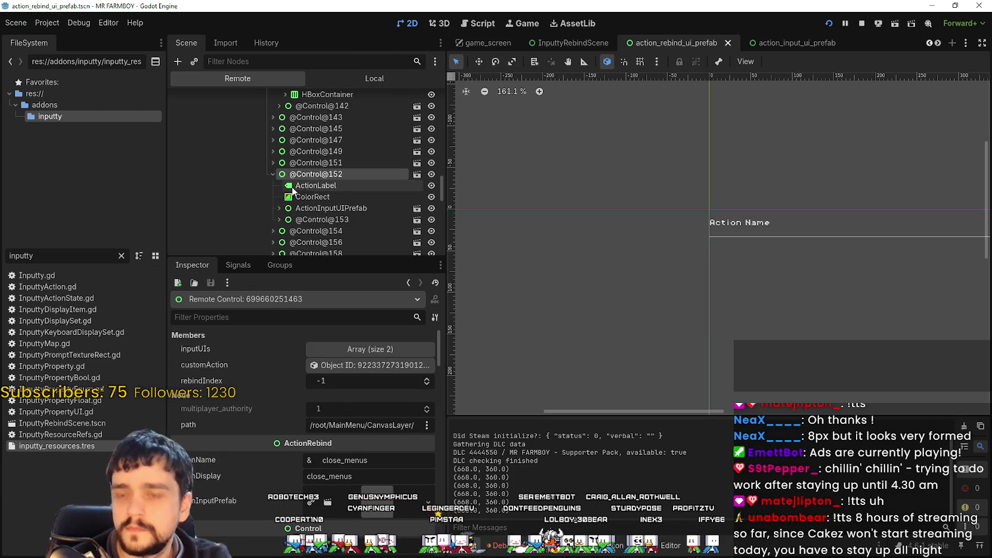
{"action": "left_click", "coordinate": [306, 196]}
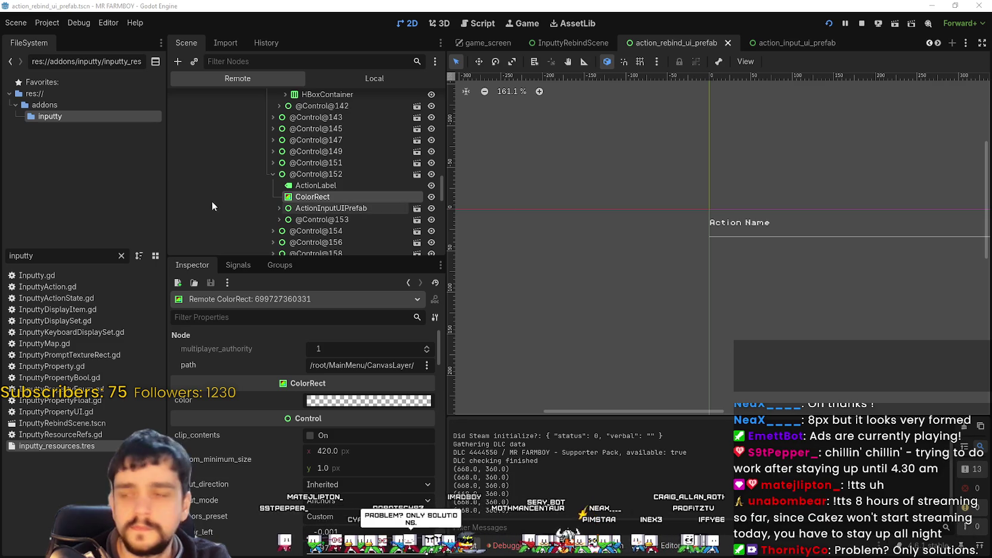
{"action": "left_click", "coordinate": [337, 174]}
Inspect the add_five and interact rebind rows further down the remote tree.
{"action": "scroll", "coordinate": [378, 191], "scroll_direction": "down", "scroll_amount": 1}
{"action": "scroll", "coordinate": [694, 191], "scroll_direction": "down", "scroll_amount": 4}
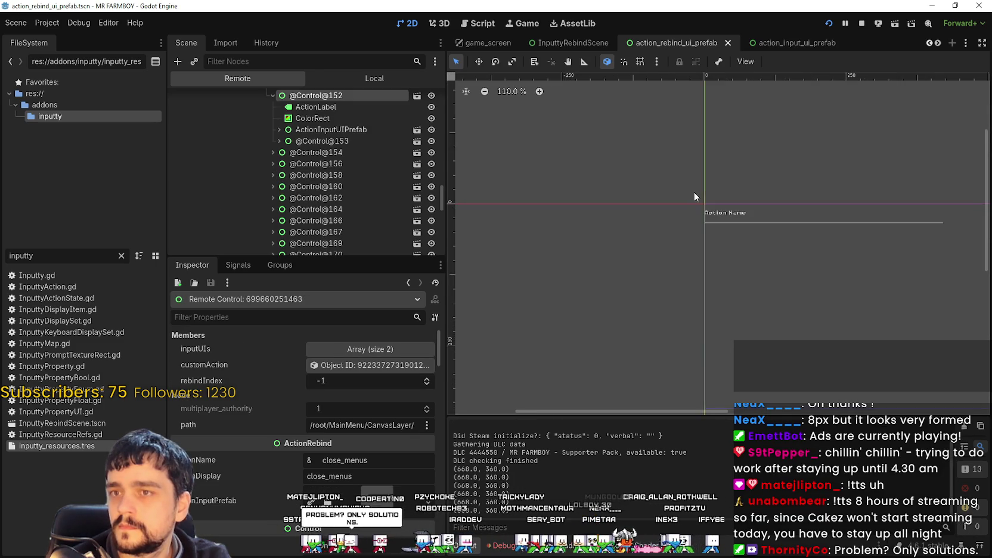
{"action": "scroll", "coordinate": [338, 178], "scroll_direction": "down", "scroll_amount": 5}
{"action": "left_click", "coordinate": [333, 181]}
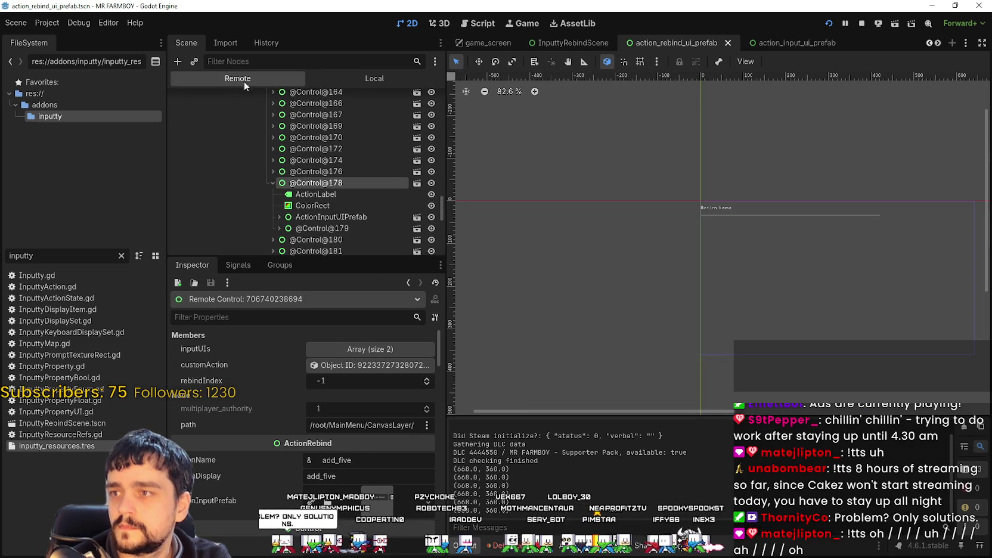
{"action": "scroll", "coordinate": [334, 182], "scroll_direction": "down", "scroll_amount": 2}
{"action": "left_click", "coordinate": [324, 220]}
{"action": "scroll", "coordinate": [322, 221], "scroll_direction": "down", "scroll_amount": 5}
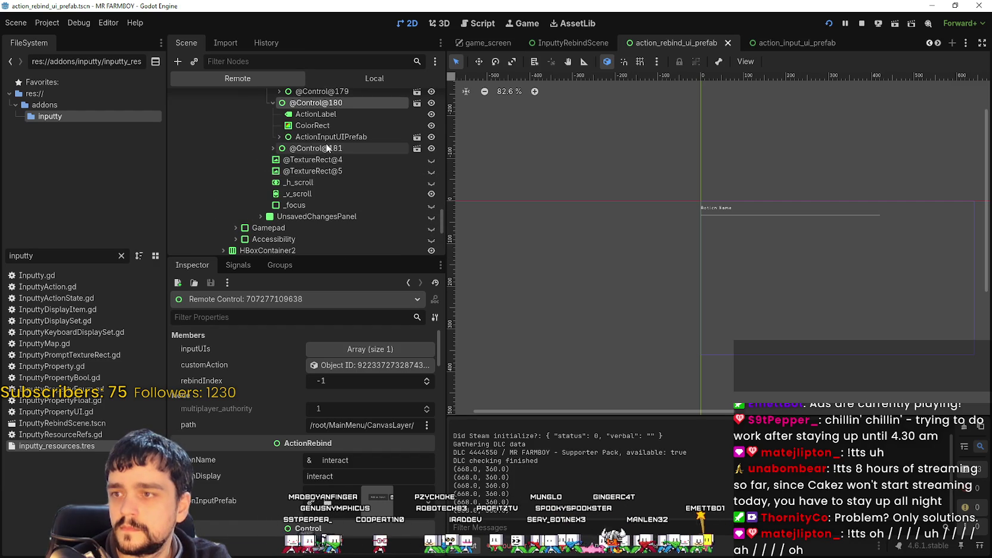
Expand the move_building row and inspect its ActionLabel, ColorRect and ActionInputUIPrefab.
{"action": "left_click", "coordinate": [325, 152]}
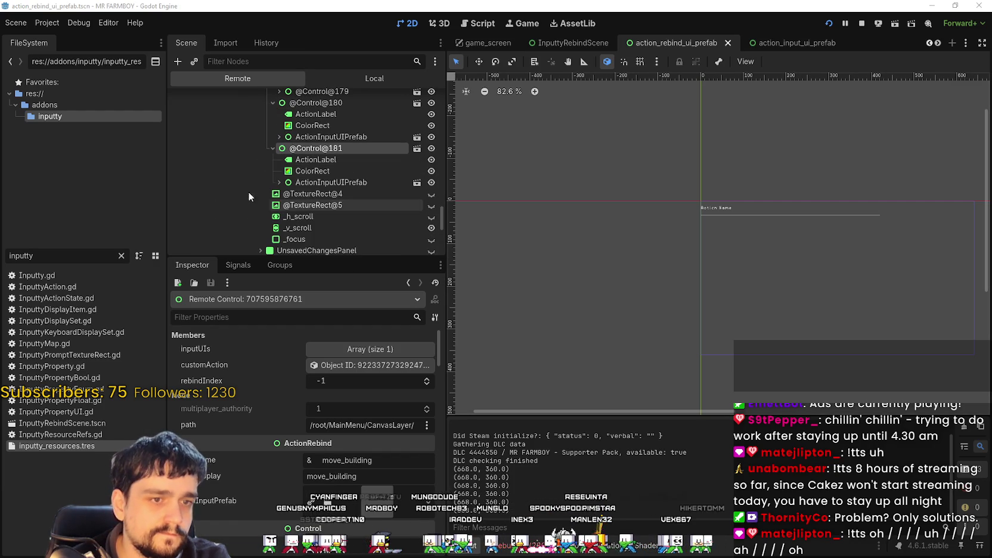
{"action": "left_click", "coordinate": [300, 160]}
{"action": "left_click", "coordinate": [301, 173]}
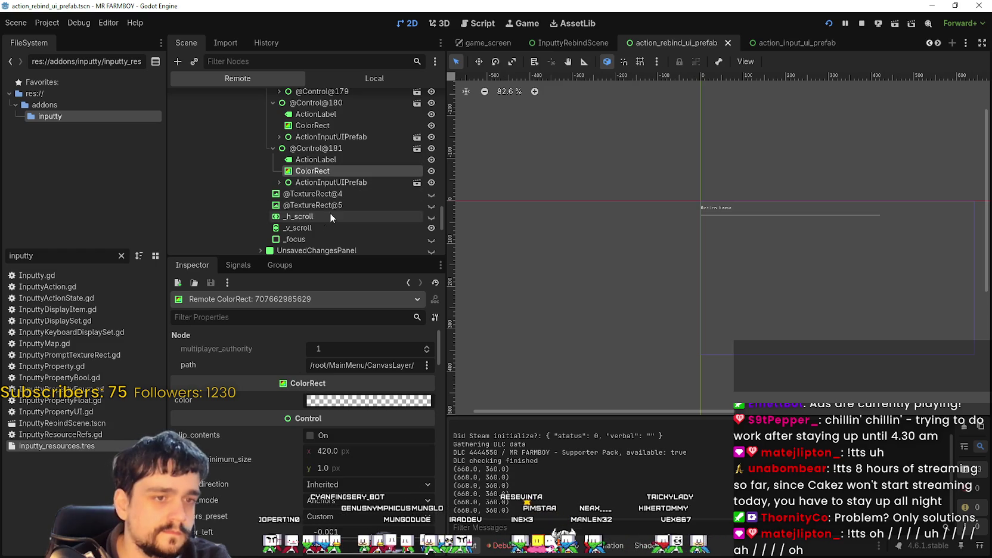
{"action": "left_click", "coordinate": [325, 182]}
{"action": "left_click", "coordinate": [279, 182]}
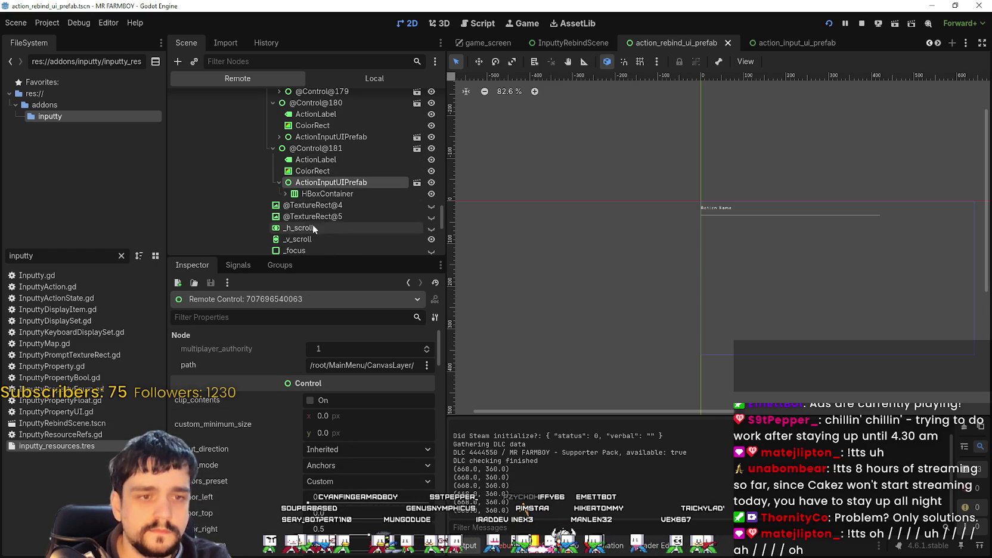
Inspect the move_building HBoxContainer's Button, Button2, Button3 and the ActionInputUIPrefab layout properties.
{"action": "left_click", "coordinate": [327, 194]}
{"action": "left_click", "coordinate": [285, 194]}
{"action": "left_click", "coordinate": [316, 215]}
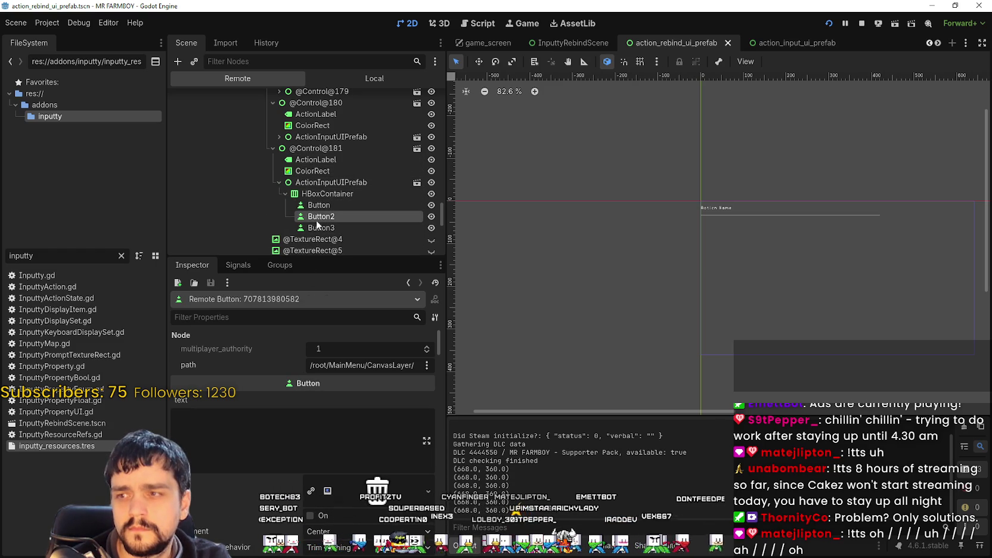
{"action": "left_click", "coordinate": [318, 227]}
{"action": "left_click", "coordinate": [331, 203]}
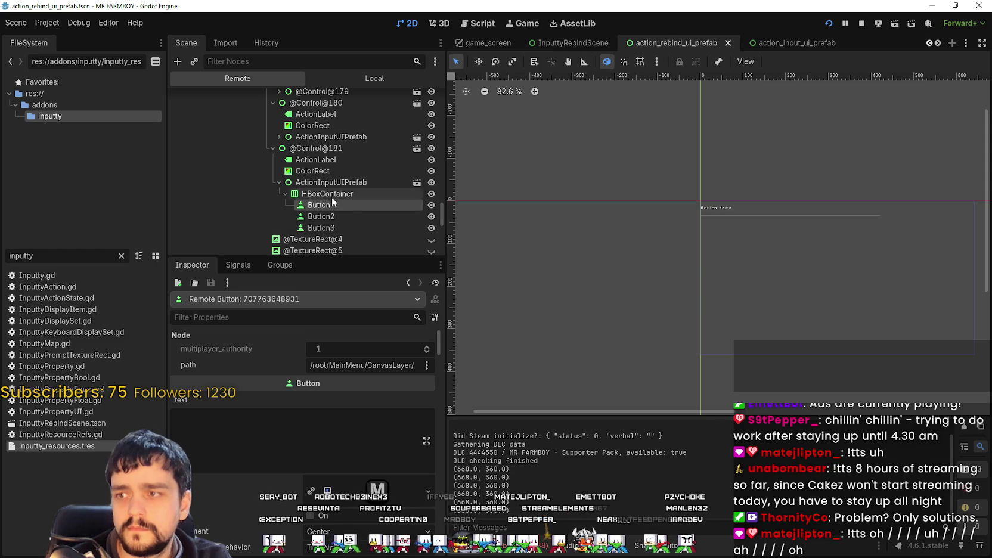
{"action": "left_click", "coordinate": [332, 184]}
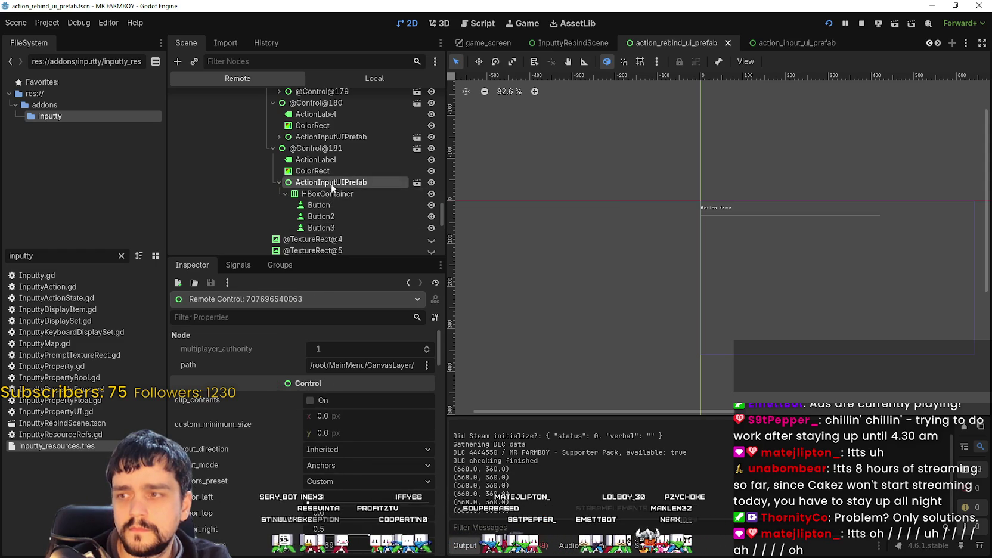
Check the move_building ActionLabel's text settings, then inspect the GridContainer holding the rebind rows.
{"action": "left_click", "coordinate": [338, 159]}
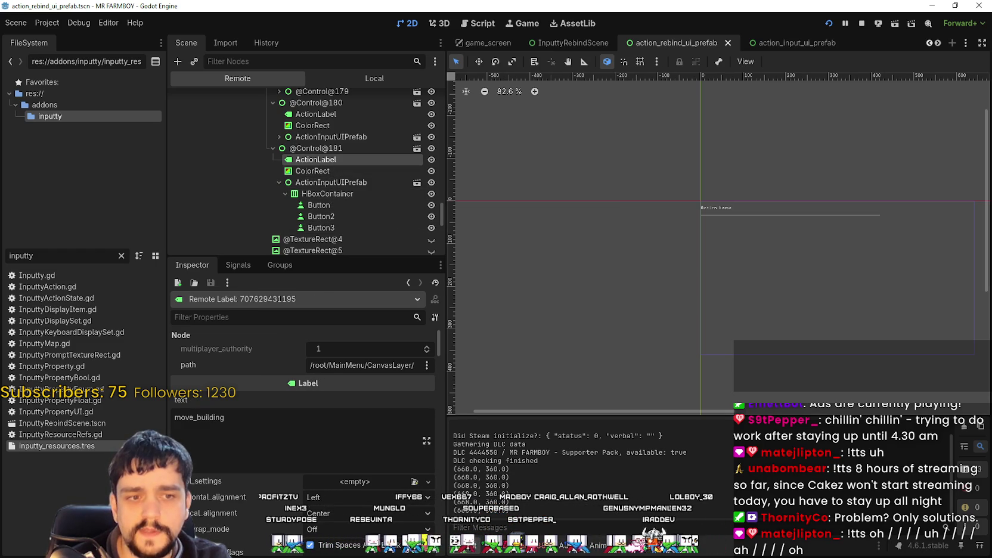
{"action": "scroll", "coordinate": [619, 216], "scroll_direction": "down", "scroll_amount": 2}
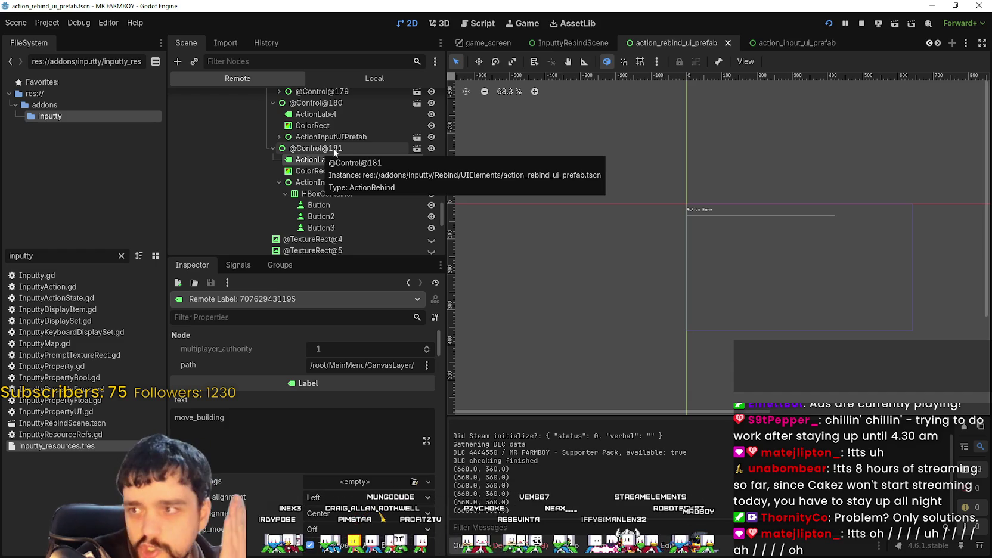
{"action": "scroll", "coordinate": [278, 111], "scroll_direction": "up", "scroll_amount": 15}
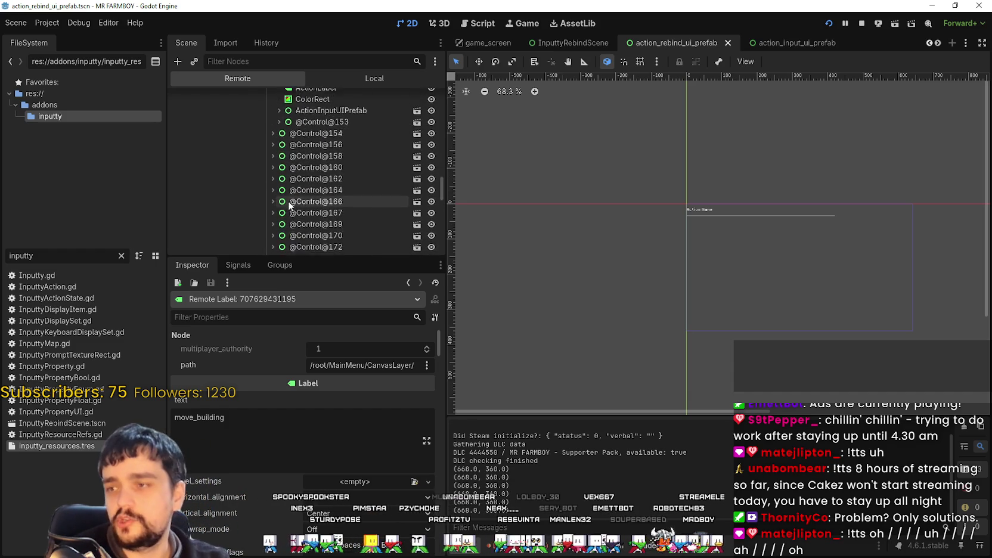
{"action": "scroll", "coordinate": [292, 198], "scroll_direction": "up", "scroll_amount": 2}
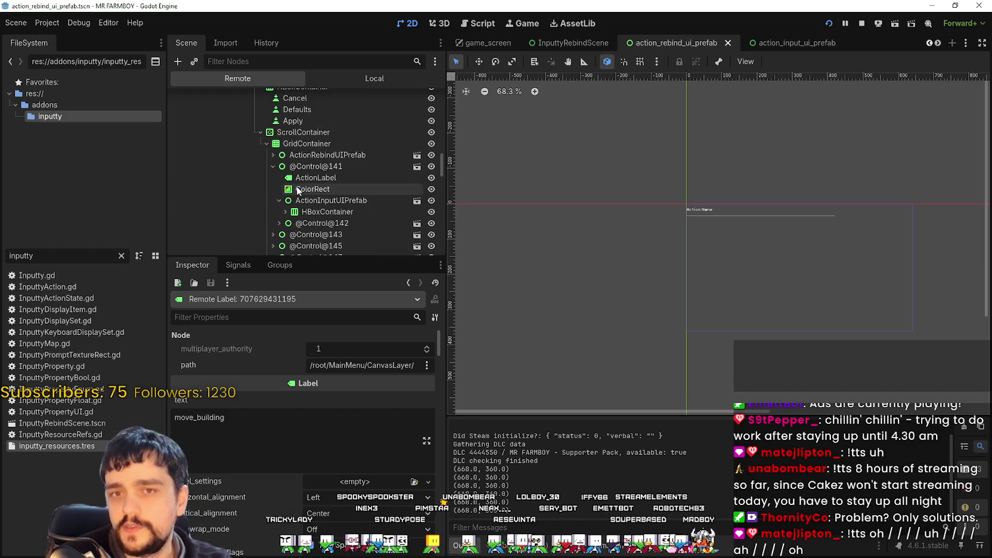
{"action": "scroll", "coordinate": [296, 186], "scroll_direction": "up", "scroll_amount": 1}
{"action": "left_click", "coordinate": [305, 163]}
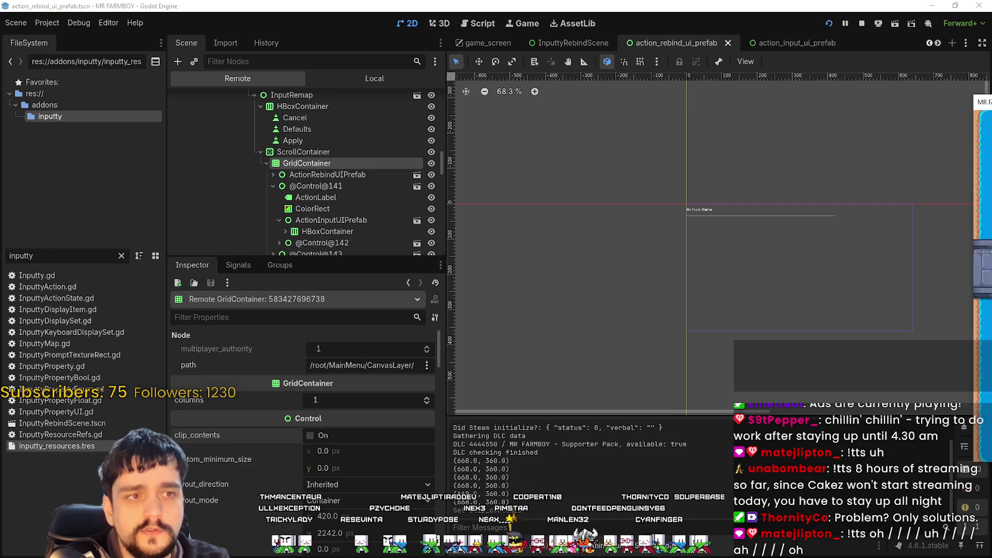
Review the running game's key bindings list, then return to the editor's remote tree.
{"action": "key", "text": "alt+Tab"}
{"action": "scroll", "coordinate": [519, 259], "scroll_direction": "up", "scroll_amount": 5}
{"action": "scroll", "coordinate": [469, 330], "scroll_direction": "up", "scroll_amount": 6}
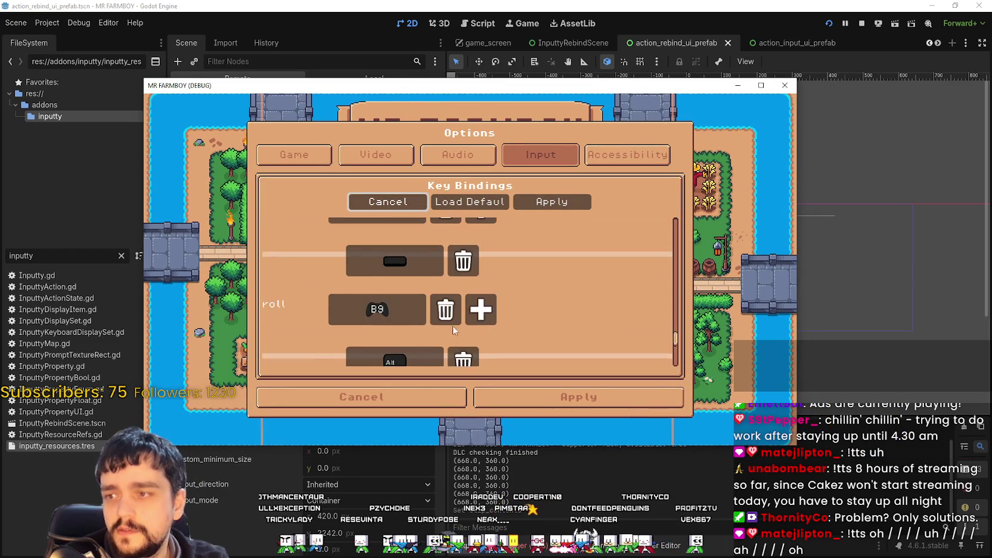
{"action": "scroll", "coordinate": [468, 292], "scroll_direction": "up", "scroll_amount": 8}
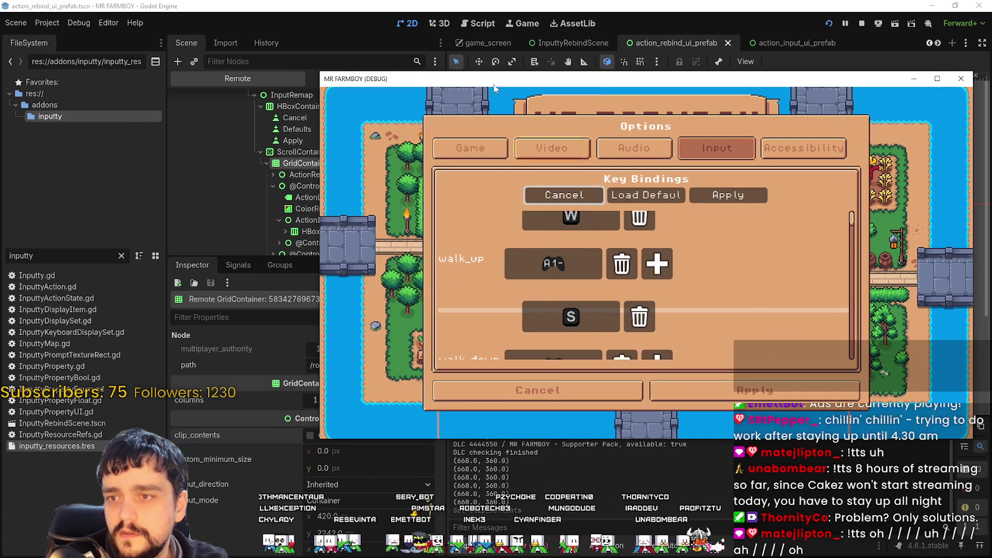
{"action": "left_click", "coordinate": [470, 4]}
{"action": "scroll", "coordinate": [352, 222], "scroll_direction": "up", "scroll_amount": 5}
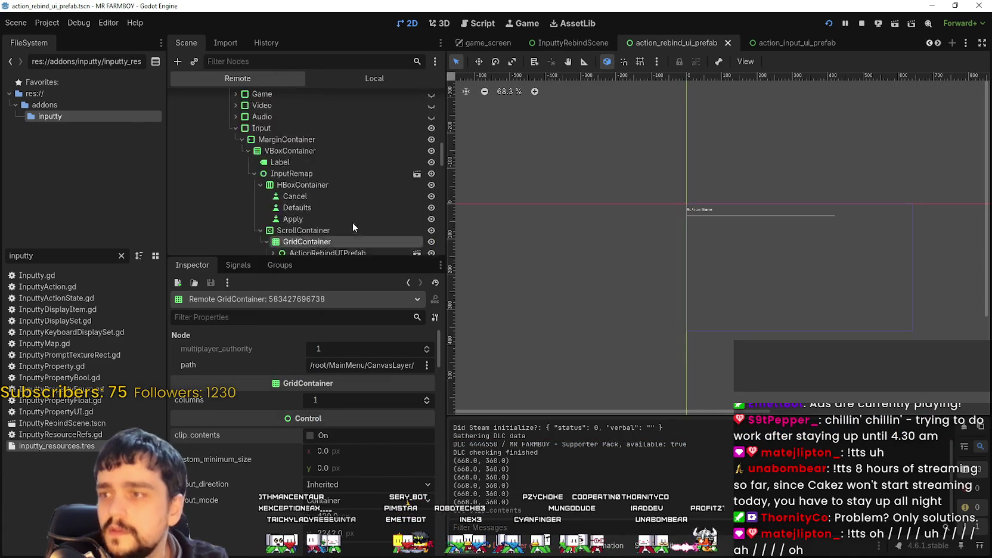
{"action": "scroll", "coordinate": [346, 213], "scroll_direction": "down", "scroll_amount": 4}
Inspect the ScrollContainer wrapping the rebind list.
{"action": "left_click", "coordinate": [316, 171]}
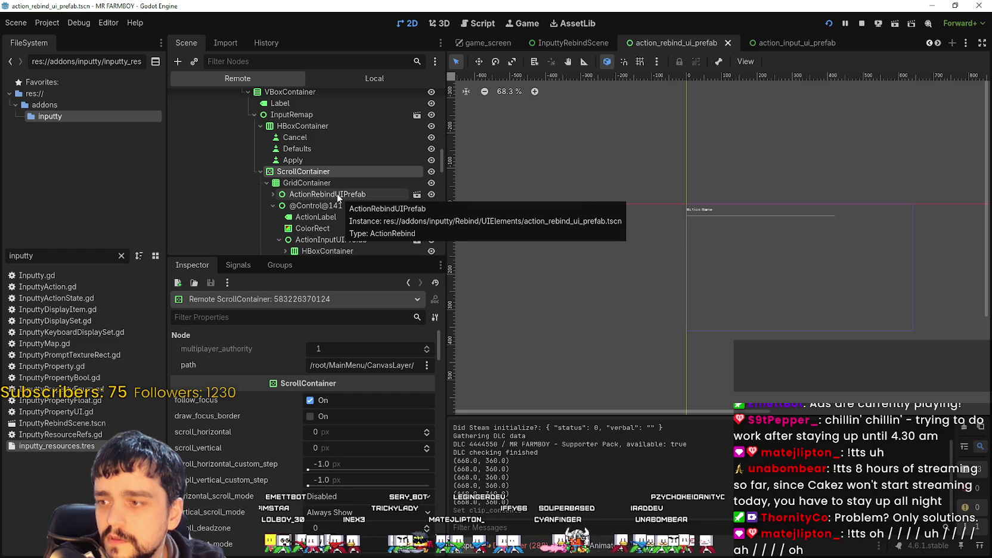
{"action": "scroll", "coordinate": [335, 194], "scroll_direction": "down", "scroll_amount": 5}
{"action": "scroll", "coordinate": [334, 191], "scroll_direction": "up", "scroll_amount": 5}
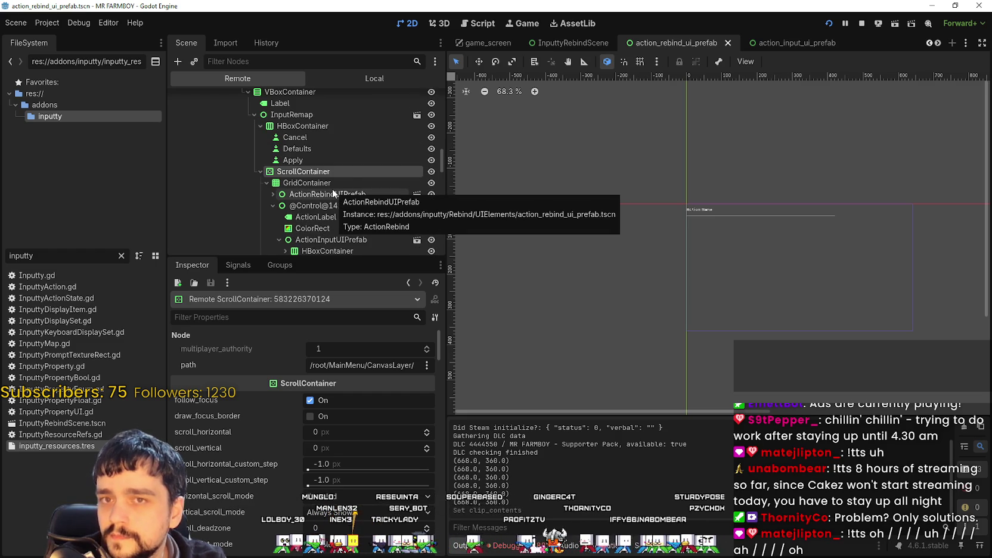
{"action": "scroll", "coordinate": [304, 161], "scroll_direction": "down", "scroll_amount": 5}
{"action": "scroll", "coordinate": [296, 153], "scroll_direction": "up", "scroll_amount": 3}
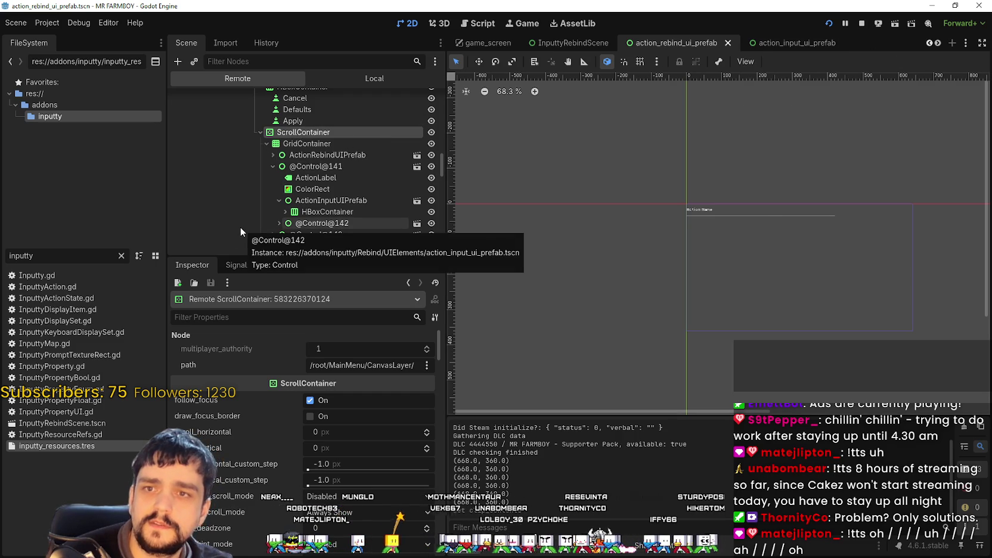
{"action": "scroll", "coordinate": [322, 157], "scroll_direction": "down", "scroll_amount": 1}
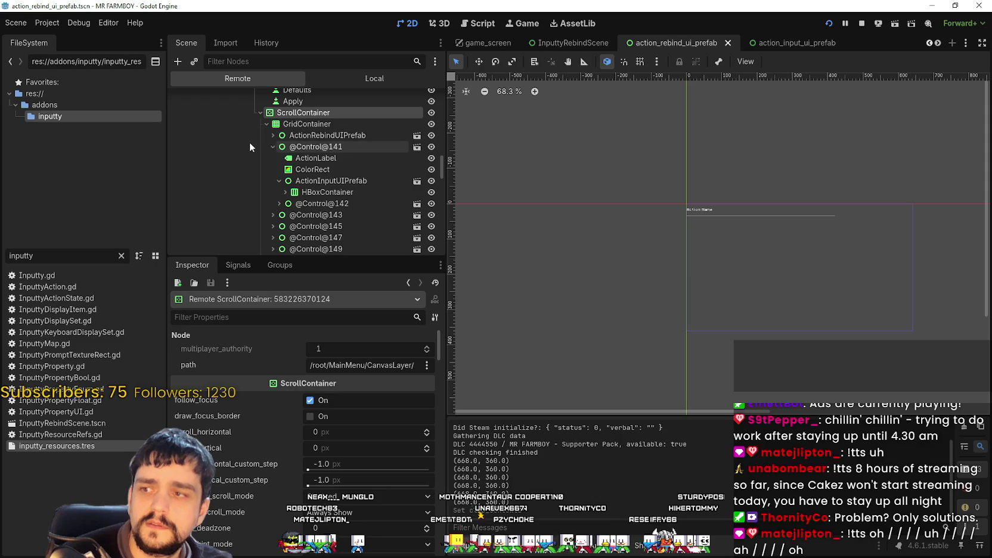
{"action": "left_click", "coordinate": [273, 147]}
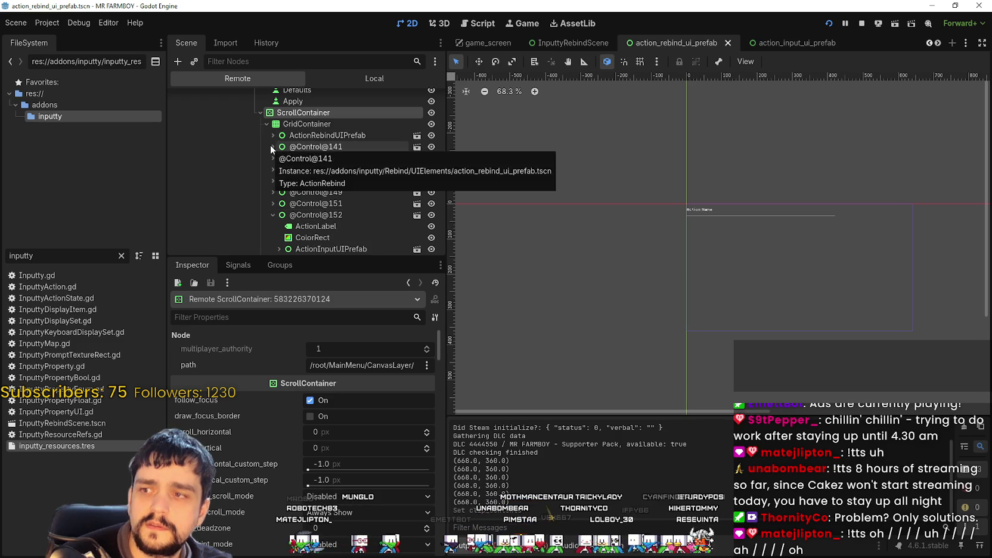
{"action": "left_click", "coordinate": [271, 147]}
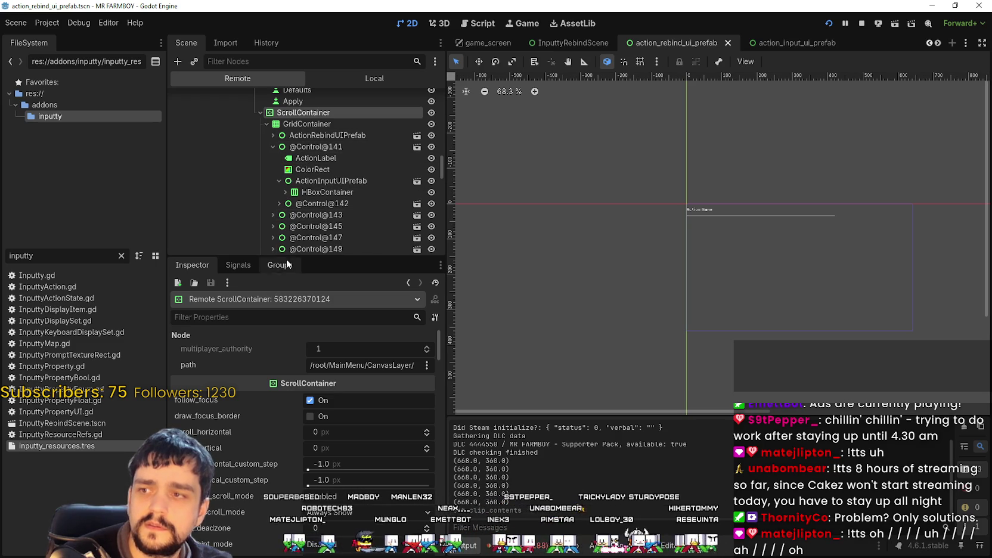
{"action": "left_click", "coordinate": [281, 191]}
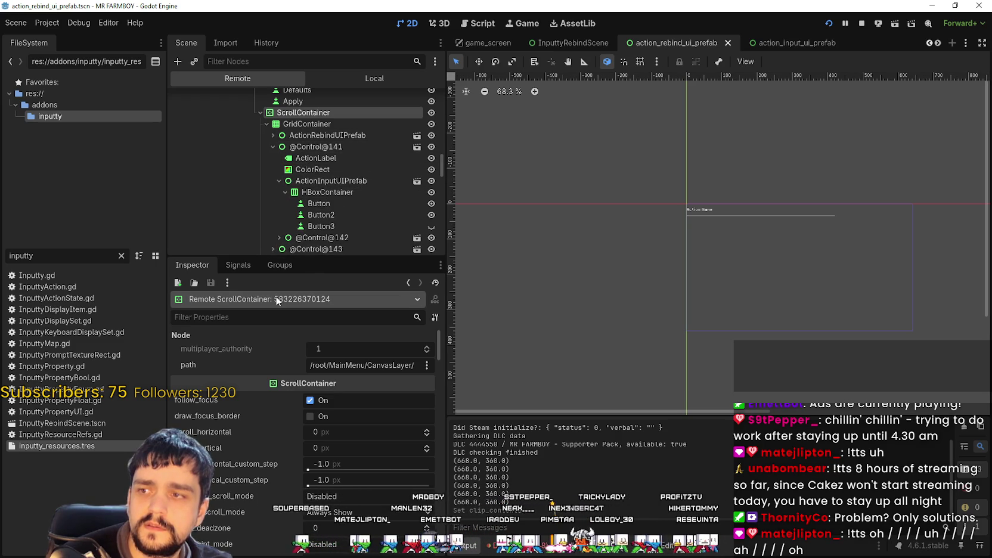
{"action": "left_click", "coordinate": [285, 191]}
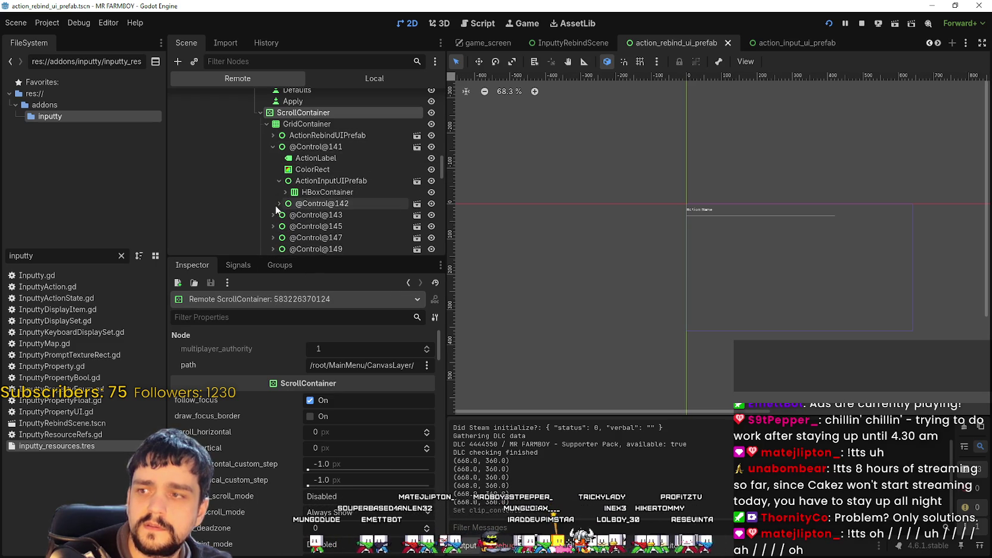
{"action": "left_click", "coordinate": [284, 147]}
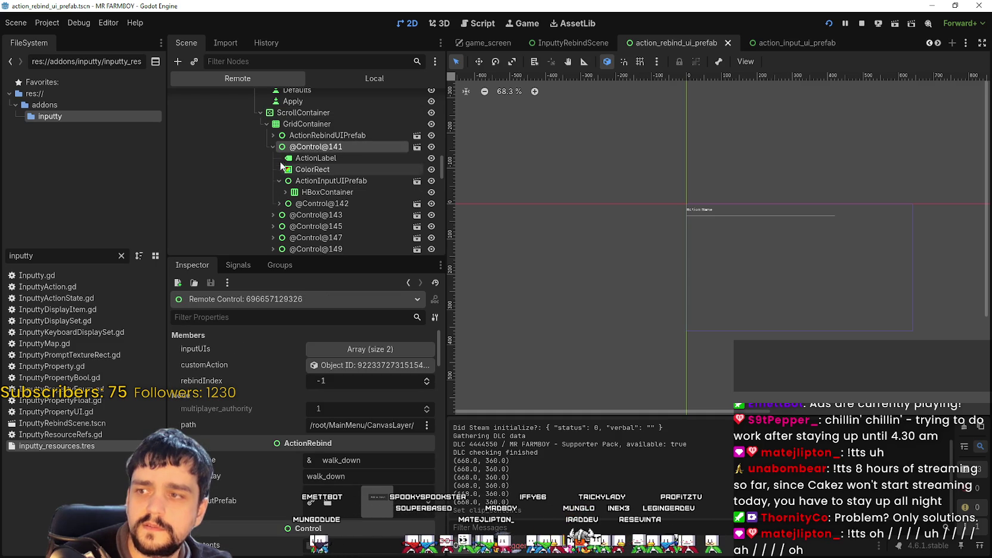
{"action": "left_click", "coordinate": [284, 204]}
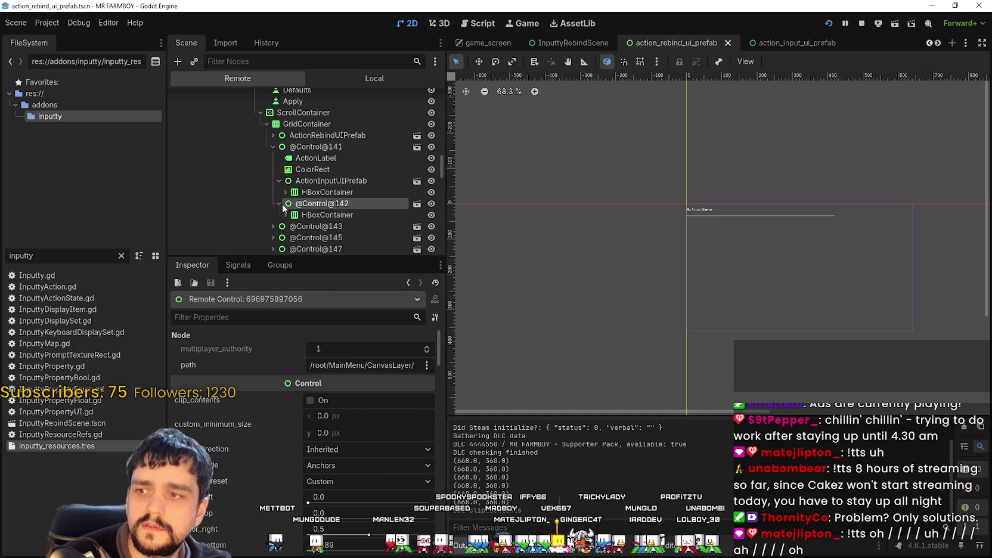
{"action": "scroll", "coordinate": [333, 215], "scroll_direction": "down", "scroll_amount": 1}
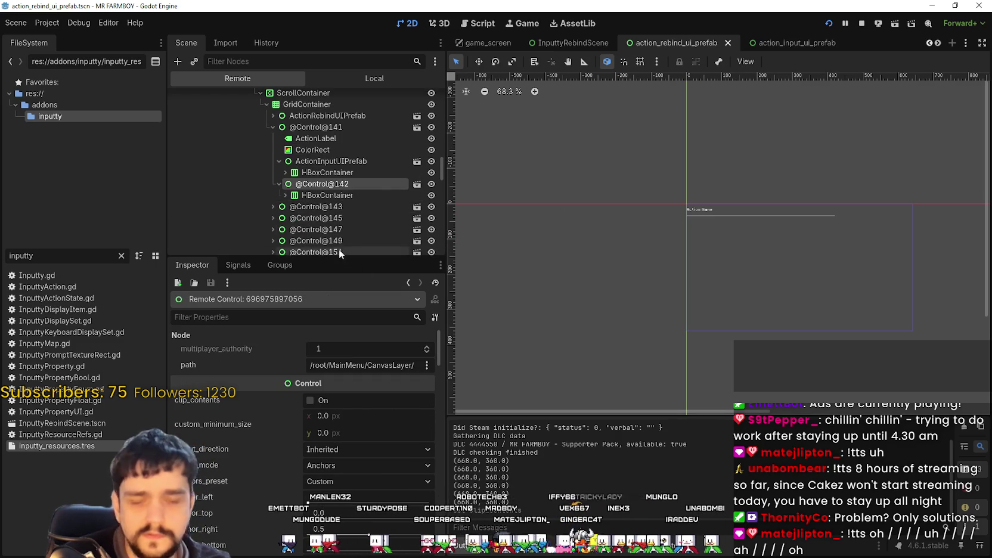
{"action": "left_click", "coordinate": [316, 195]}
{"action": "left_click", "coordinate": [285, 195]}
{"action": "scroll", "coordinate": [310, 200], "scroll_direction": "down", "scroll_amount": 2}
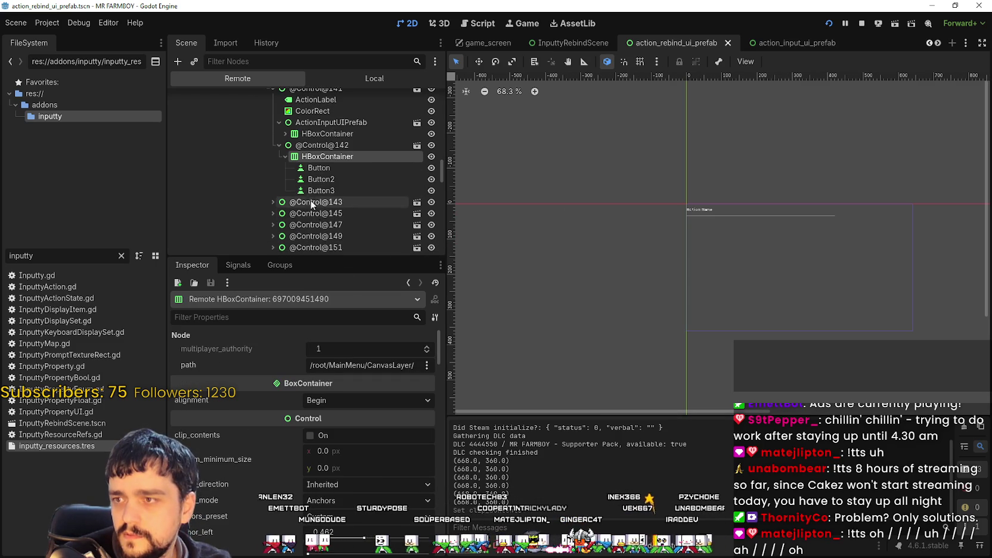
{"action": "left_click", "coordinate": [285, 156]}
Inspect the walk_down ActionLabel and bring the MR FARMBOY game window forward.
{"action": "scroll", "coordinate": [283, 155], "scroll_direction": "up", "scroll_amount": 3}
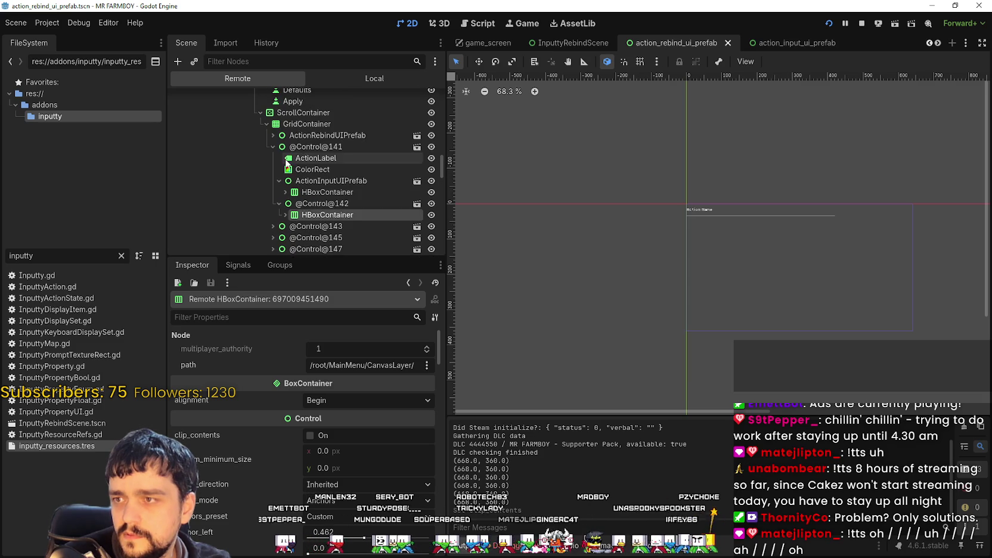
{"action": "left_click", "coordinate": [328, 160]}
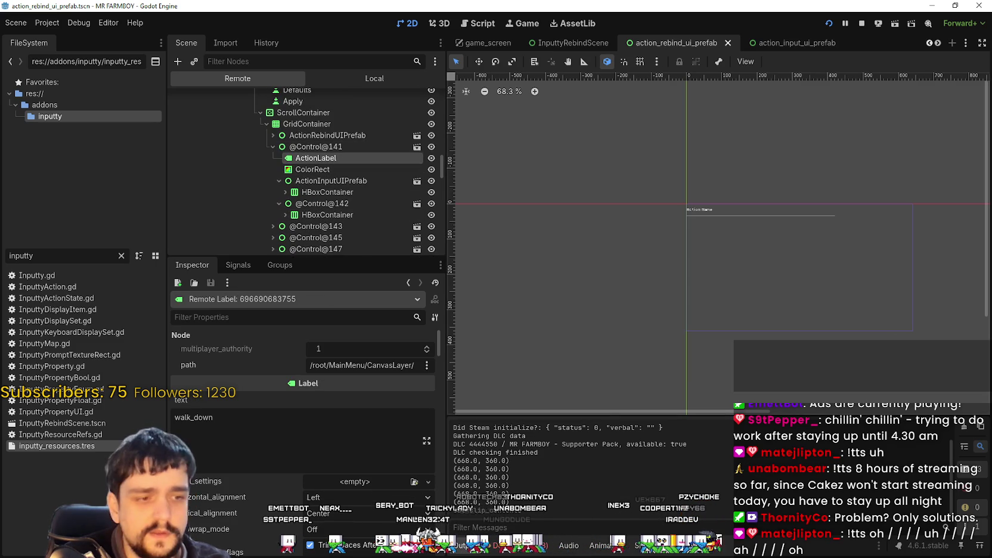
{"action": "key", "text": "alt+Tab"}
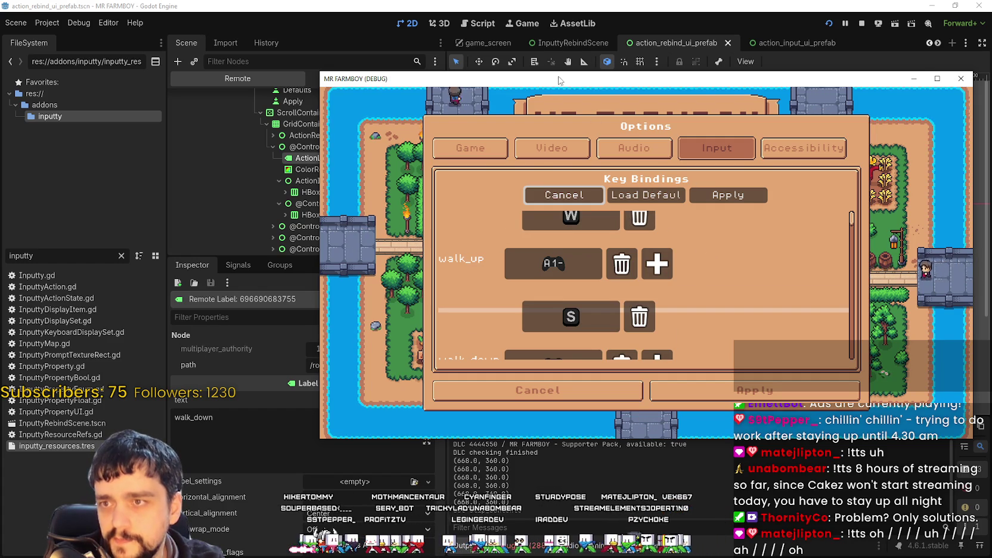
{"action": "left_click_drag", "start_coordinate": [375, 78], "coordinate": [577, 78]}
{"action": "scroll", "coordinate": [328, 160], "scroll_direction": "up", "scroll_amount": 1}
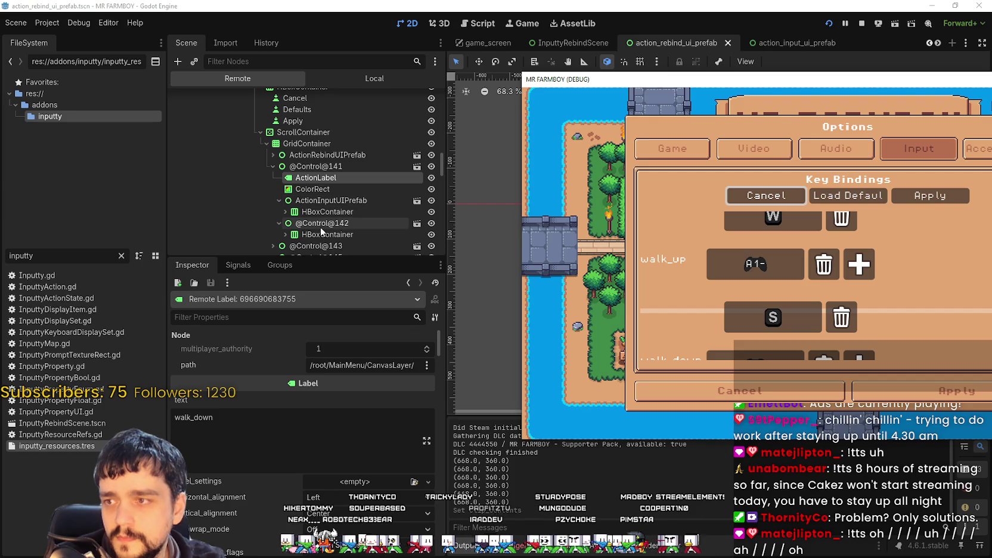
{"action": "left_click", "coordinate": [298, 200]}
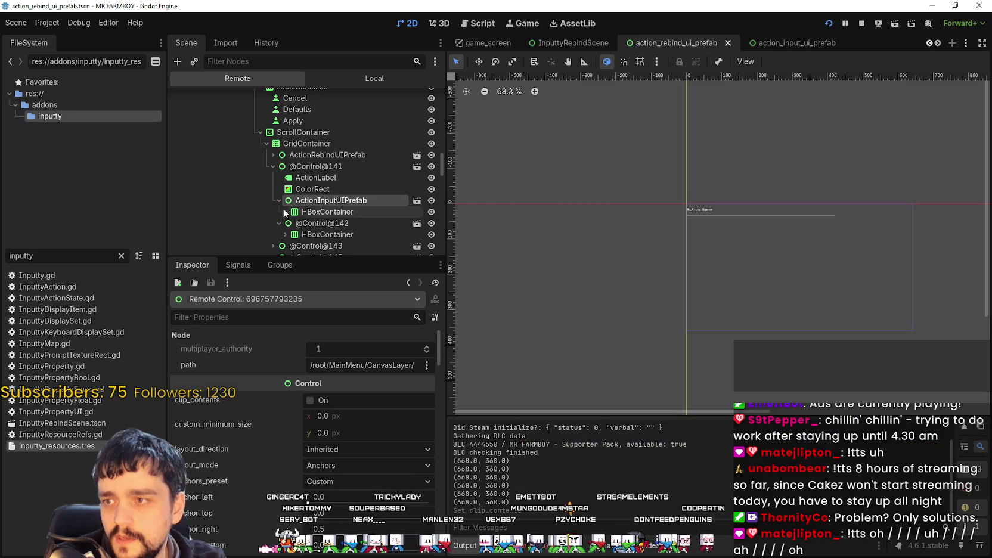
{"action": "left_click", "coordinate": [281, 215]}
{"action": "left_click", "coordinate": [274, 224]}
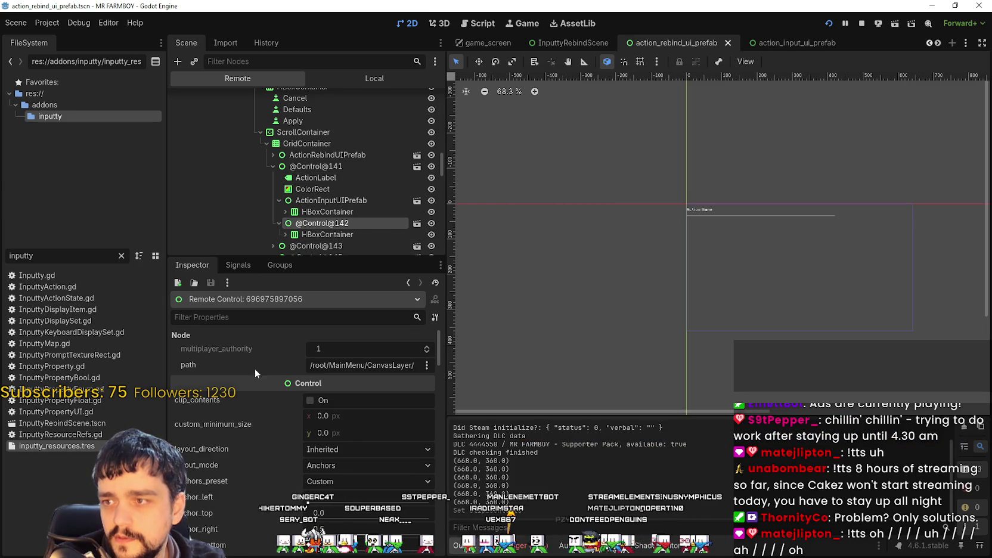
{"action": "scroll", "coordinate": [292, 235], "scroll_direction": "down", "scroll_amount": 2}
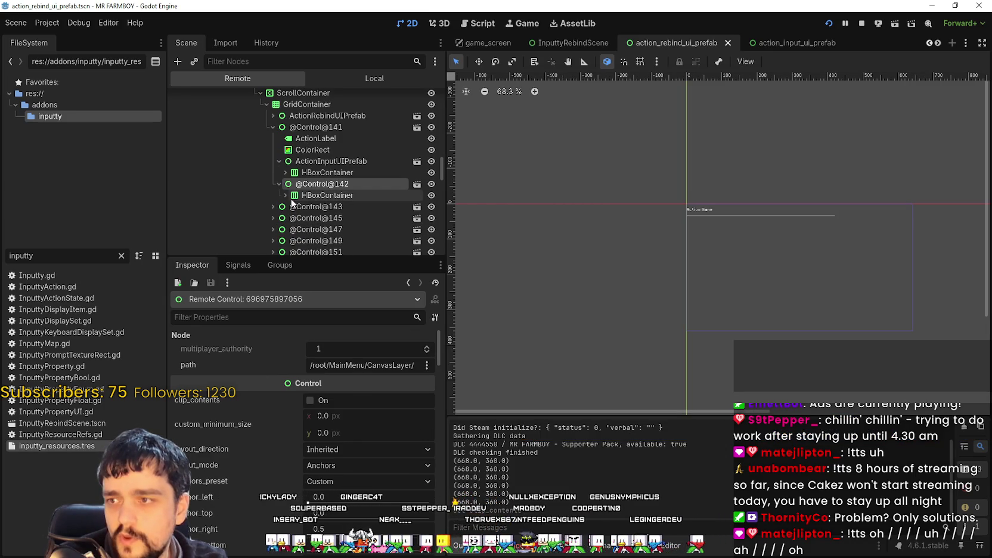
{"action": "left_click", "coordinate": [291, 162]}
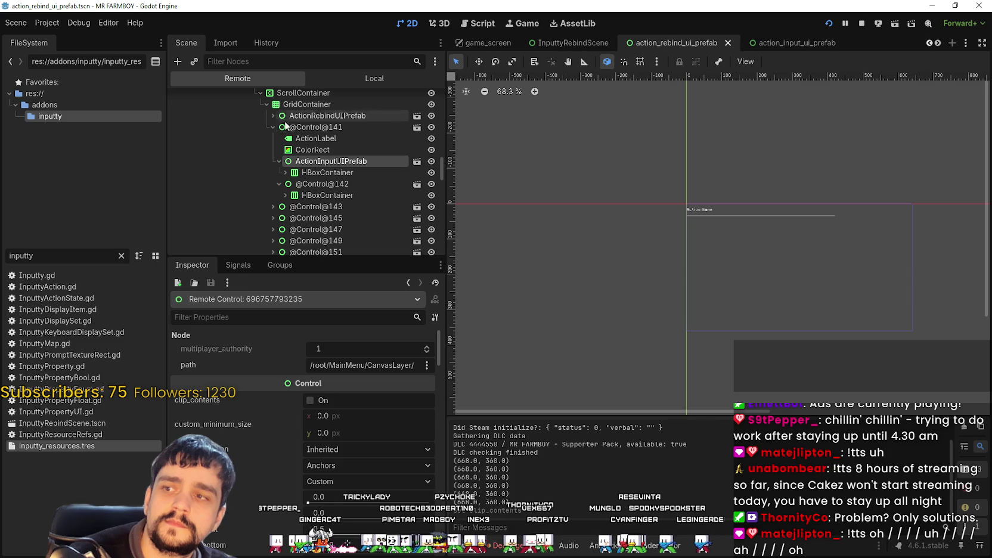
{"action": "left_click", "coordinate": [267, 123]}
{"action": "left_click", "coordinate": [268, 118]}
{"action": "left_click", "coordinate": [321, 128]}
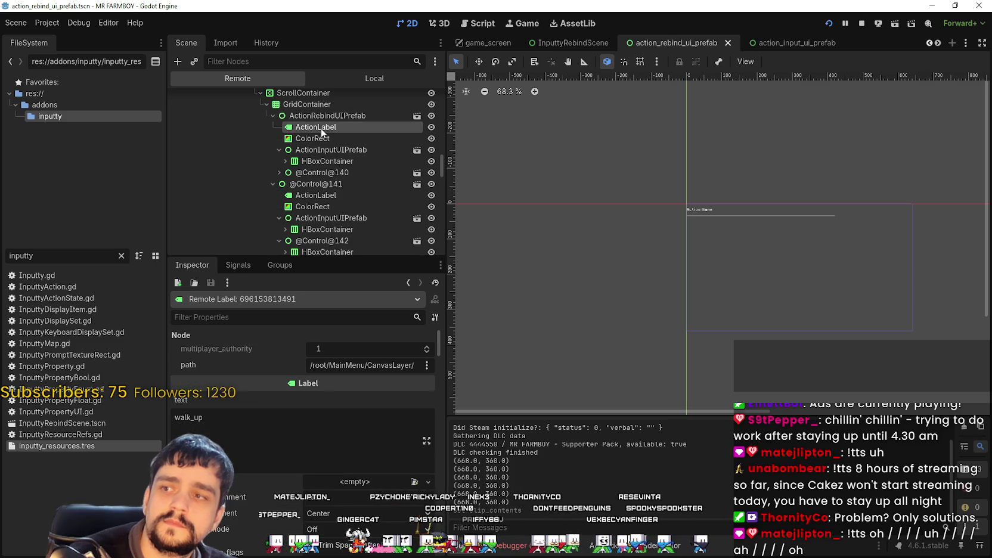
{"action": "key", "text": "alt+Tab"}
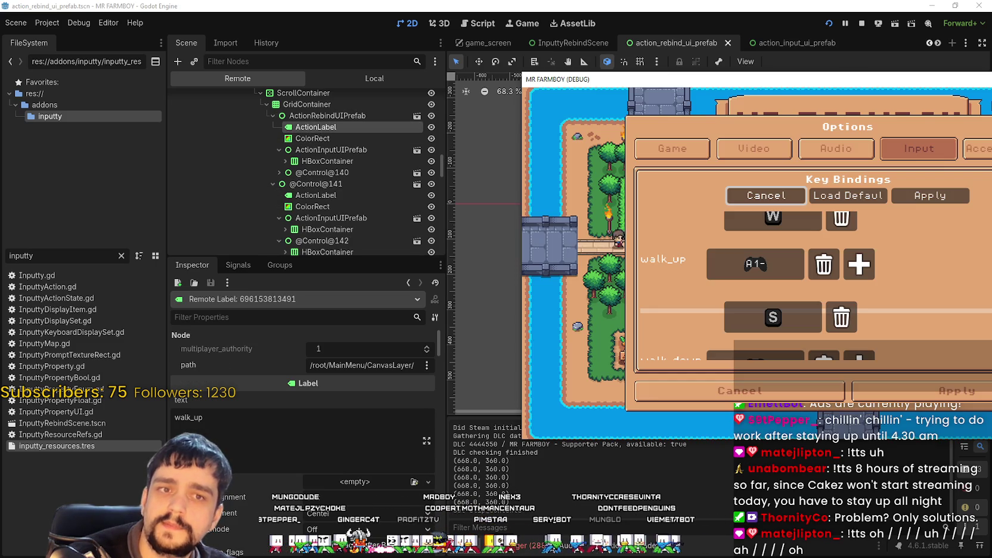
{"action": "scroll", "coordinate": [796, 268], "scroll_direction": "down", "scroll_amount": 2}
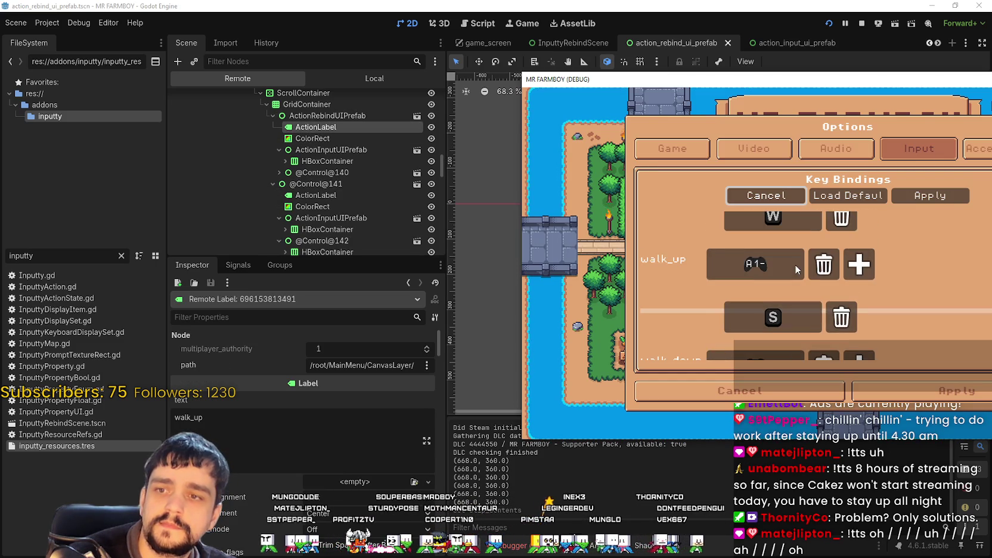
{"action": "scroll", "coordinate": [787, 277], "scroll_direction": "up", "scroll_amount": 1}
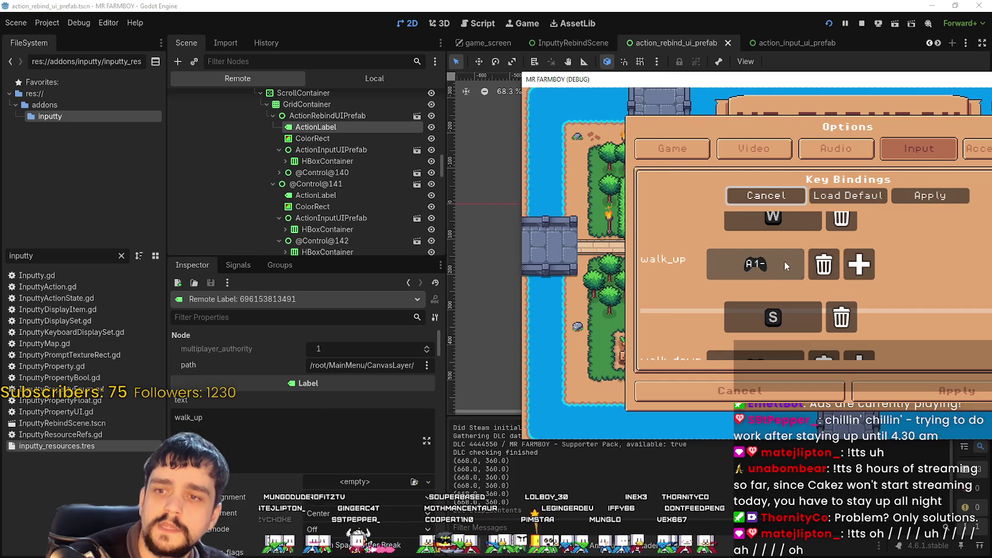
{"action": "left_click", "coordinate": [296, 174]}
{"action": "left_click", "coordinate": [279, 172]}
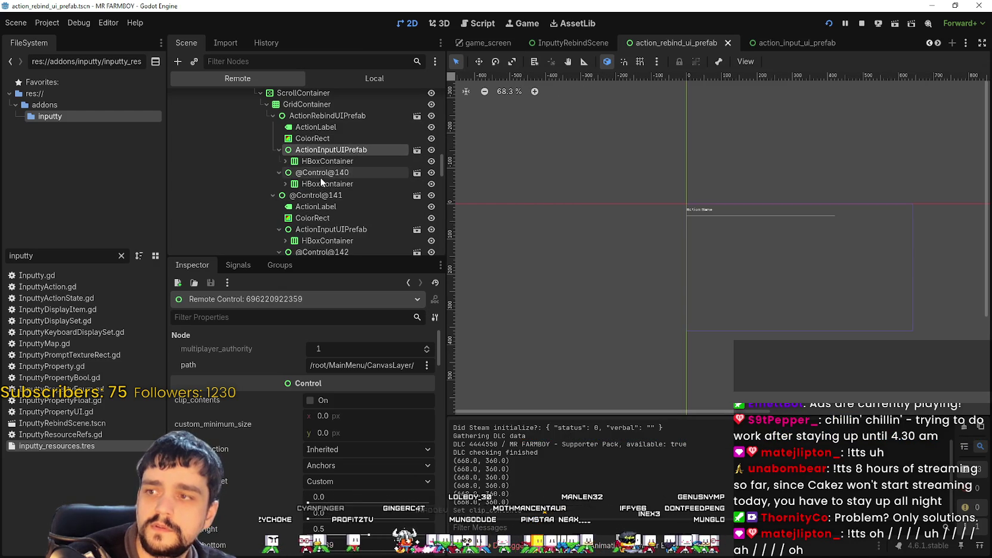
{"action": "left_click", "coordinate": [324, 153]}
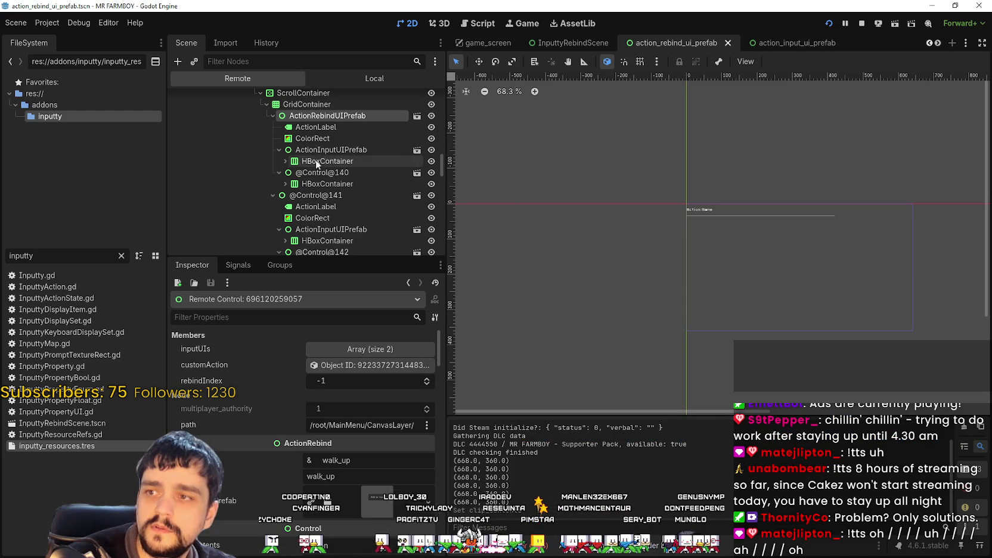
{"action": "left_click", "coordinate": [316, 116]}
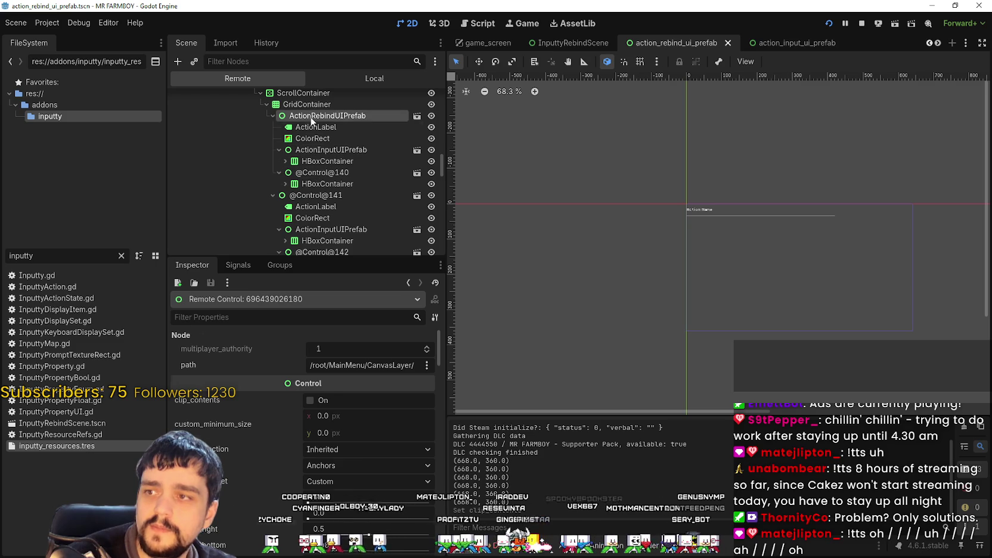
{"action": "left_click", "coordinate": [316, 149]}
{"action": "left_click", "coordinate": [285, 184]}
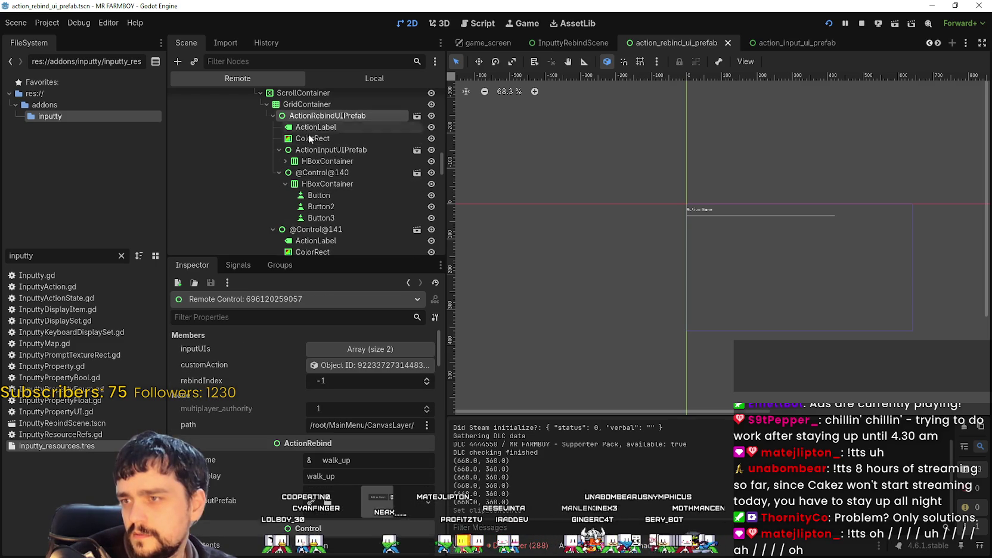
{"action": "left_click", "coordinate": [306, 152]}
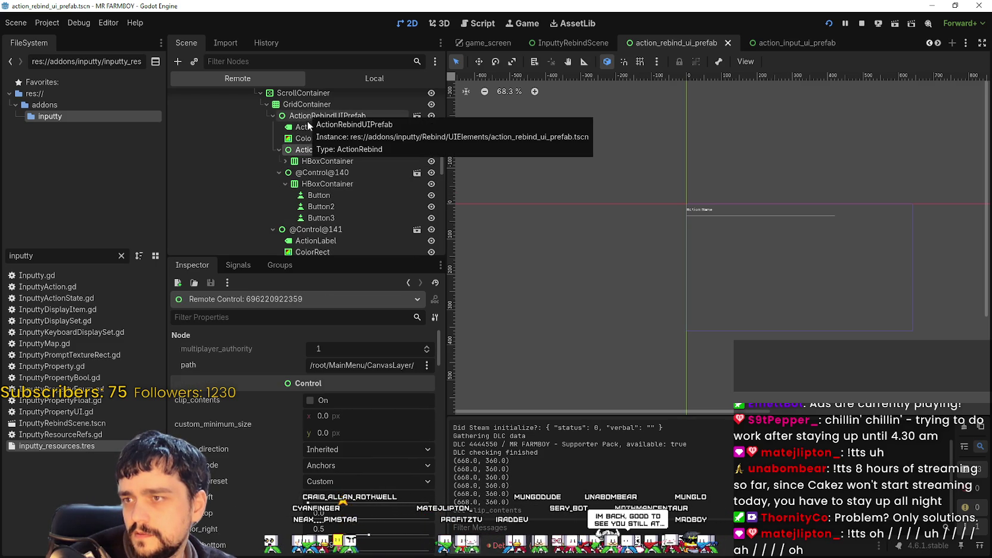
{"action": "left_click", "coordinate": [417, 118]}
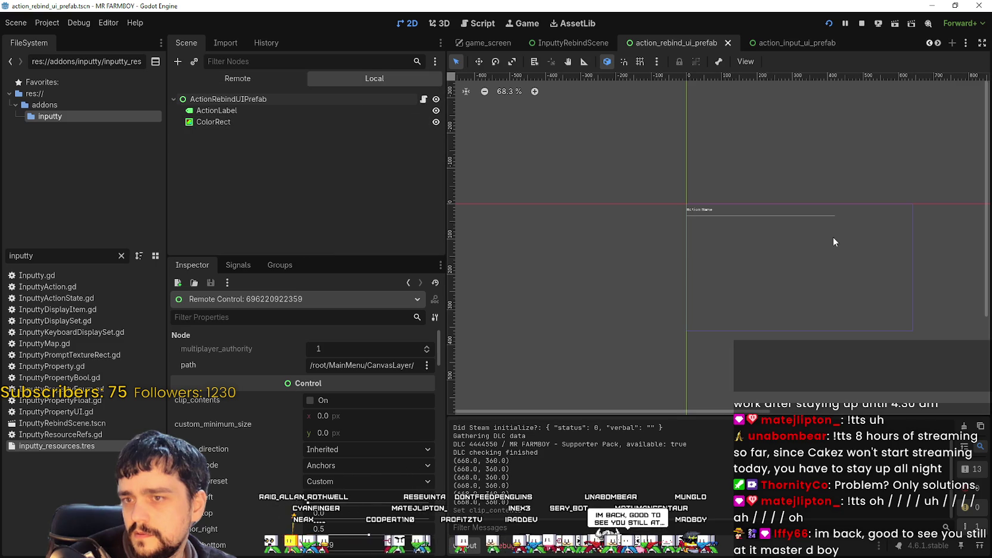
Select the ActionRebindUIPrefab root and push the game window behind the editor.
{"action": "left_click", "coordinate": [327, 99]}
{"action": "scroll", "coordinate": [795, 210], "scroll_direction": "up", "scroll_amount": 5}
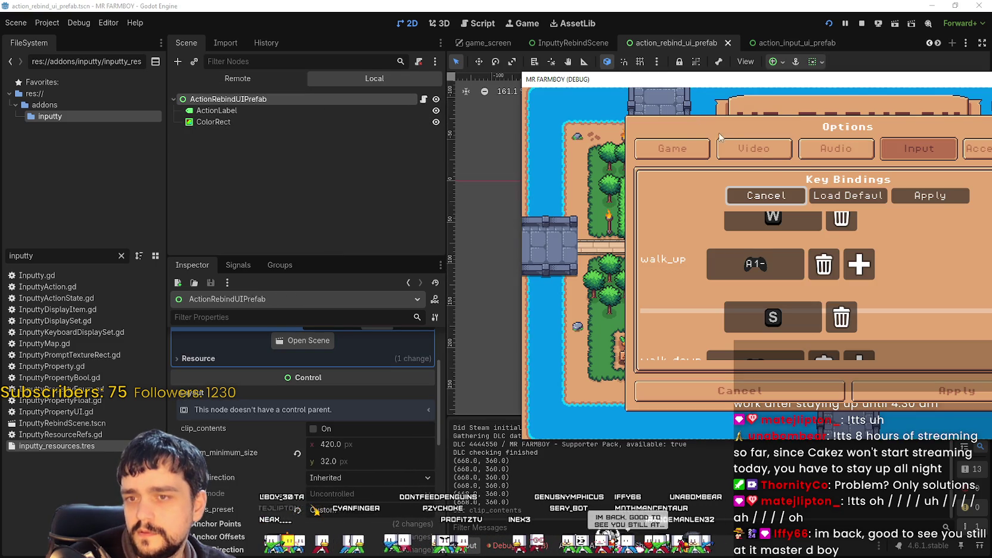
{"action": "mouse_move", "coordinate": [687, 83]}
{"action": "left_mouse_down"}
{"action": "mouse_move", "coordinate": [608, 84]}
{"action": "mouse_move", "coordinate": [493, 108]}
{"action": "mouse_move", "coordinate": [486, 121]}
{"action": "left_mouse_up"}
{"action": "left_click", "coordinate": [573, 178]}
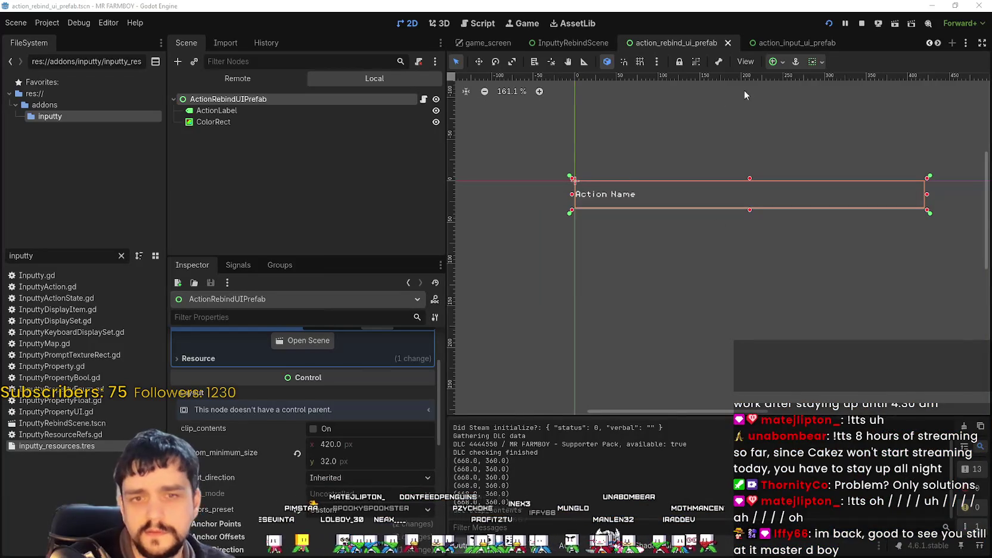
{"action": "left_click_drag", "start_coordinate": [733, 126], "coordinate": [588, 137]}
Turn Expand off horizontally and vertically for the root, centring vertical alignment, then inspect its children.
{"action": "left_click", "coordinate": [816, 62]}
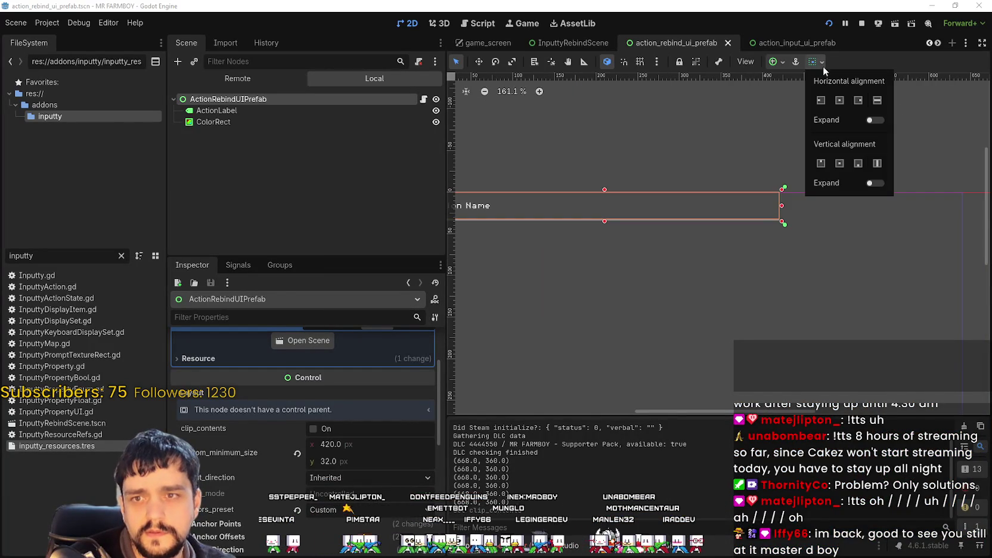
{"action": "left_click", "coordinate": [871, 182]}
{"action": "left_click", "coordinate": [877, 164]}
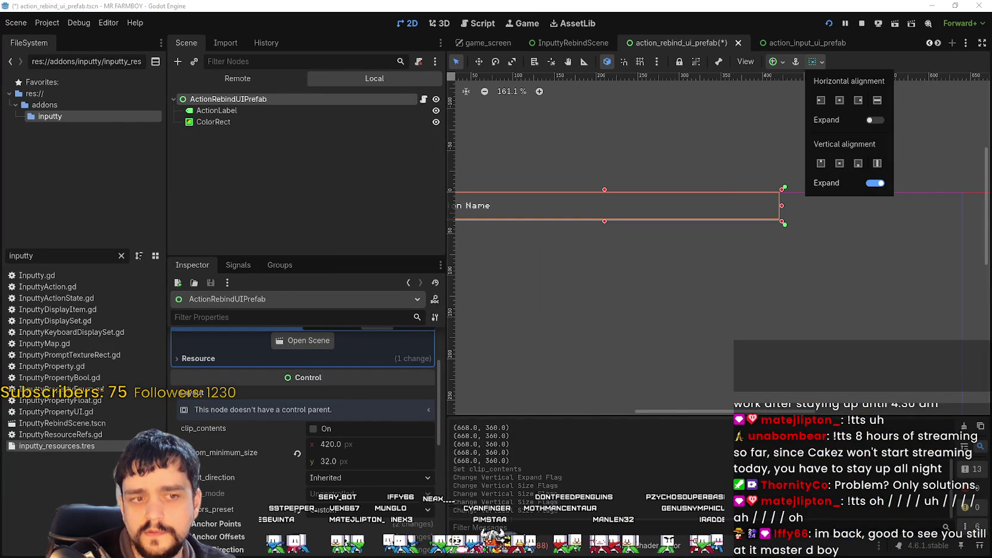
{"action": "left_click", "coordinate": [876, 121]}
{"action": "left_click", "coordinate": [836, 166]}
{"action": "left_click", "coordinate": [838, 101]}
{"action": "left_click", "coordinate": [823, 101]}
{"action": "left_click", "coordinate": [822, 163]}
{"action": "left_click", "coordinate": [838, 163]}
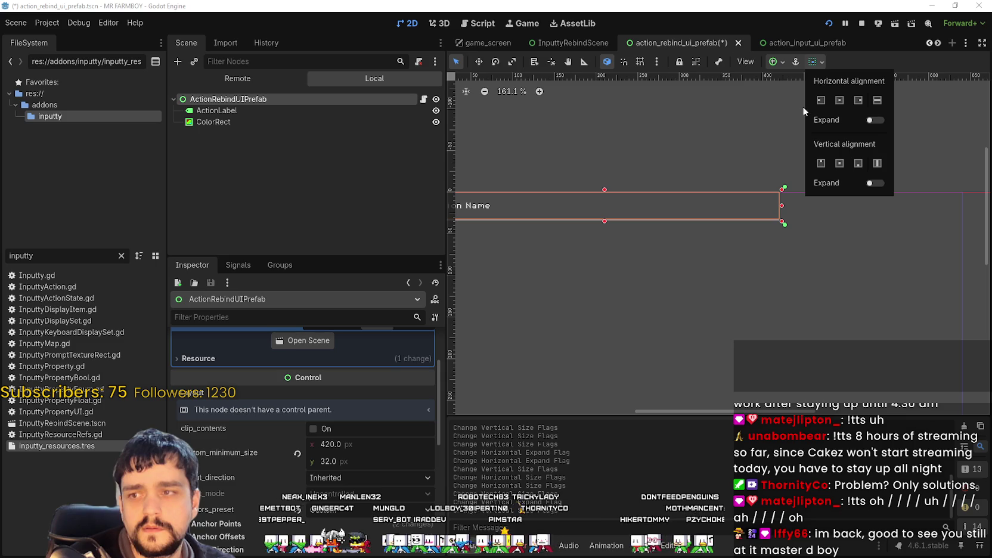
{"action": "left_click", "coordinate": [320, 114]}
{"action": "left_click", "coordinate": [328, 112]}
{"action": "left_click", "coordinate": [316, 122]}
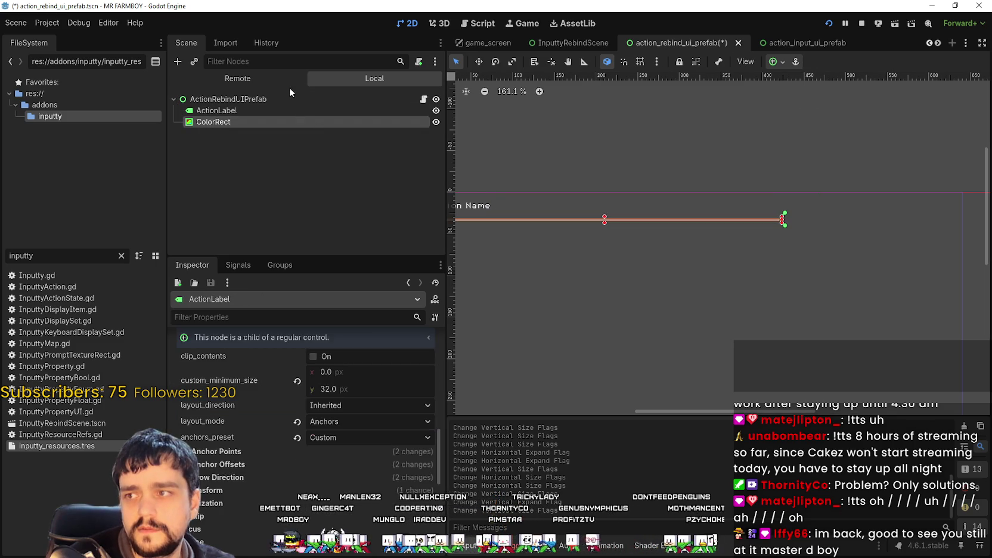
Stretch the ColorRect taller and apply the Full Rect anchor preset to the root.
{"action": "left_click", "coordinate": [288, 100]}
{"action": "scroll", "coordinate": [620, 170], "scroll_direction": "down", "scroll_amount": 3}
{"action": "scroll", "coordinate": [590, 192], "scroll_direction": "down", "scroll_amount": 2}
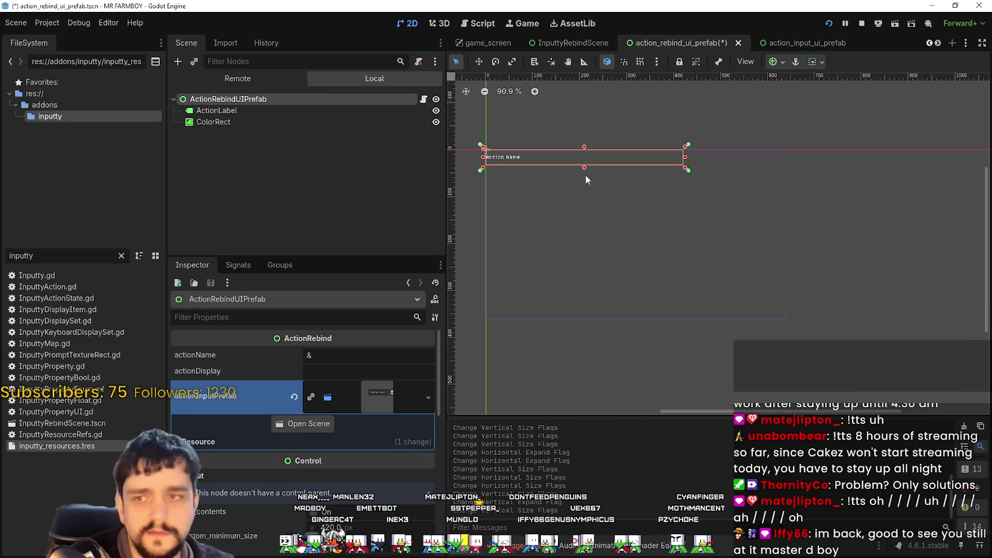
{"action": "mouse_move", "coordinate": [585, 167]}
{"action": "left_mouse_down"}
{"action": "mouse_move", "coordinate": [632, 248]}
{"action": "mouse_move", "coordinate": [682, 397]}
{"action": "left_mouse_up"}
{"action": "scroll", "coordinate": [679, 381], "scroll_direction": "down", "scroll_amount": 1}
{"action": "scroll", "coordinate": [678, 358], "scroll_direction": "down", "scroll_amount": 2}
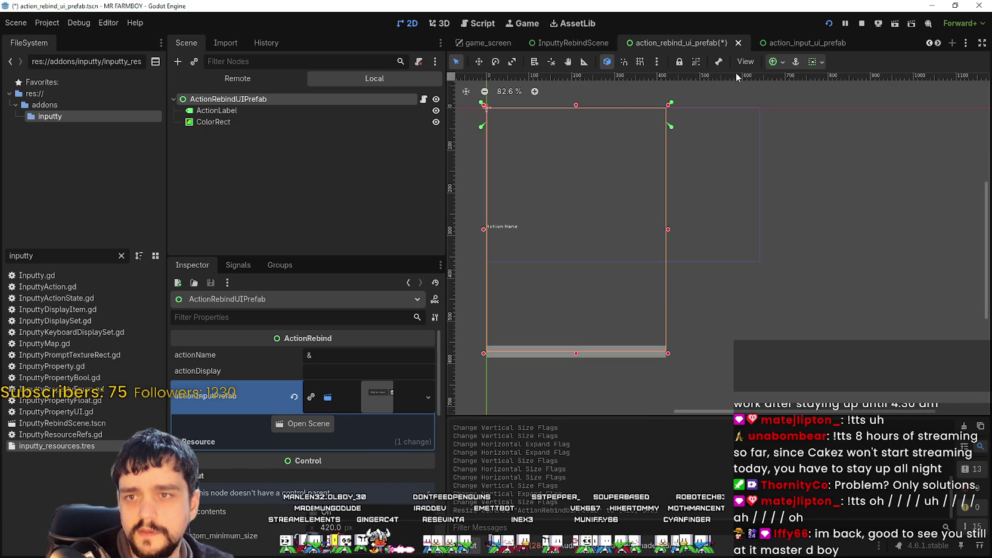
{"action": "left_click", "coordinate": [815, 62]}
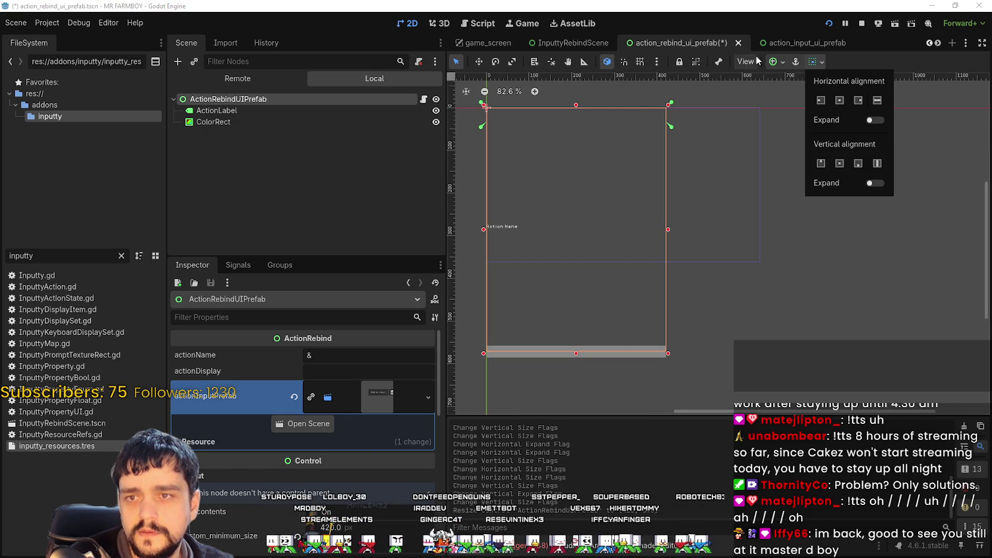
{"action": "left_click", "coordinate": [773, 62]}
{"action": "left_click", "coordinate": [773, 62]}
{"action": "left_click", "coordinate": [835, 156]}
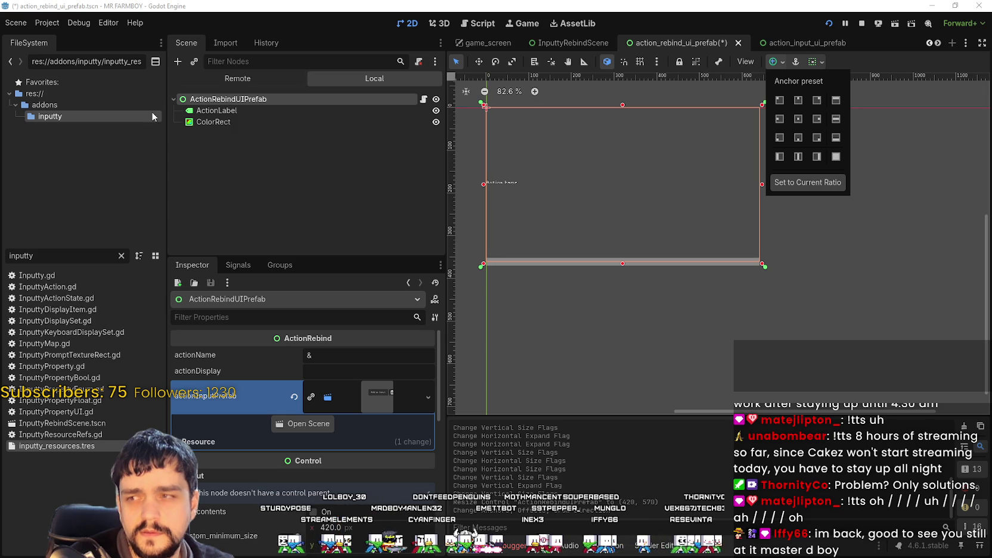
Anchor ActionLabel with the Top Left preset, then select ColorRect.
{"action": "left_click", "coordinate": [219, 108]}
{"action": "left_click", "coordinate": [230, 113]}
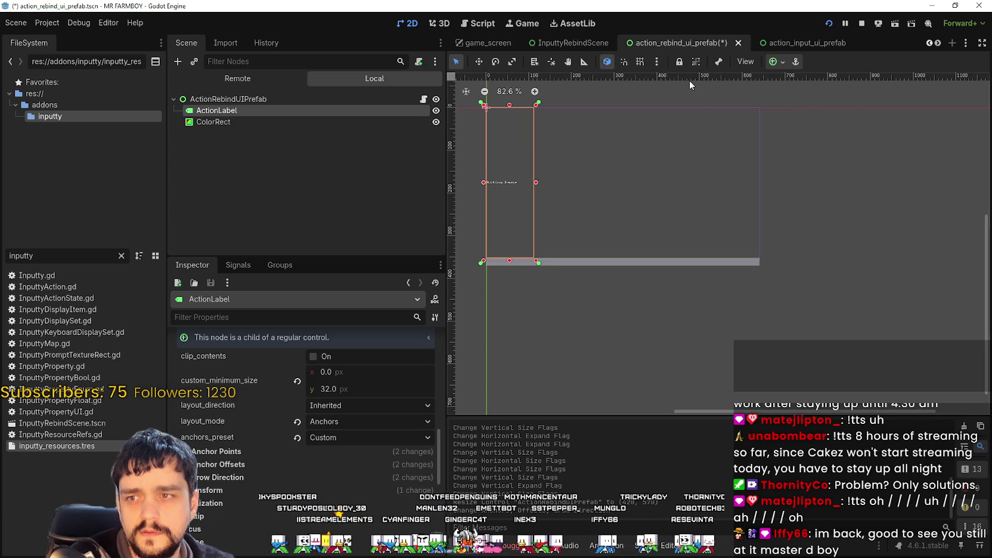
{"action": "left_click", "coordinate": [777, 62]}
{"action": "left_click", "coordinate": [779, 101]}
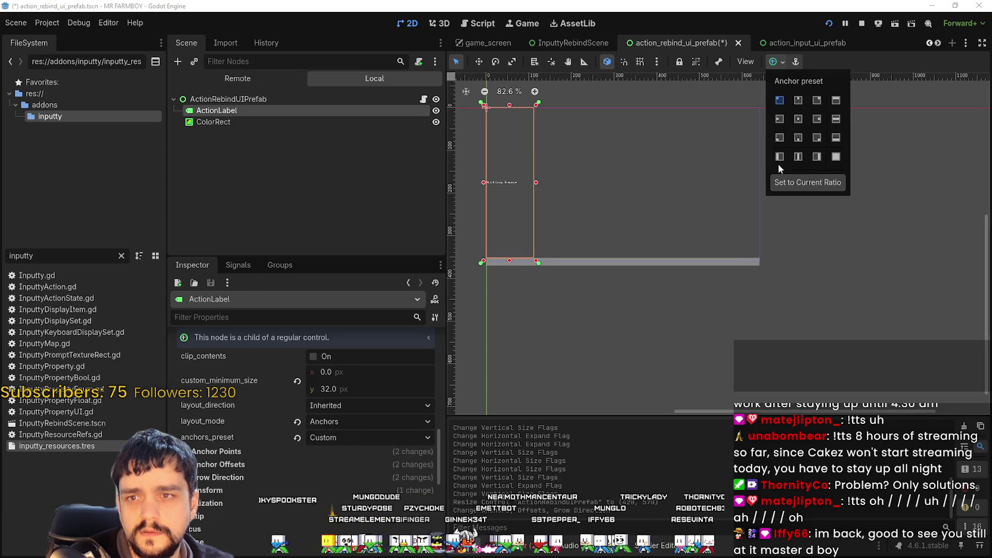
{"action": "left_click", "coordinate": [839, 62]}
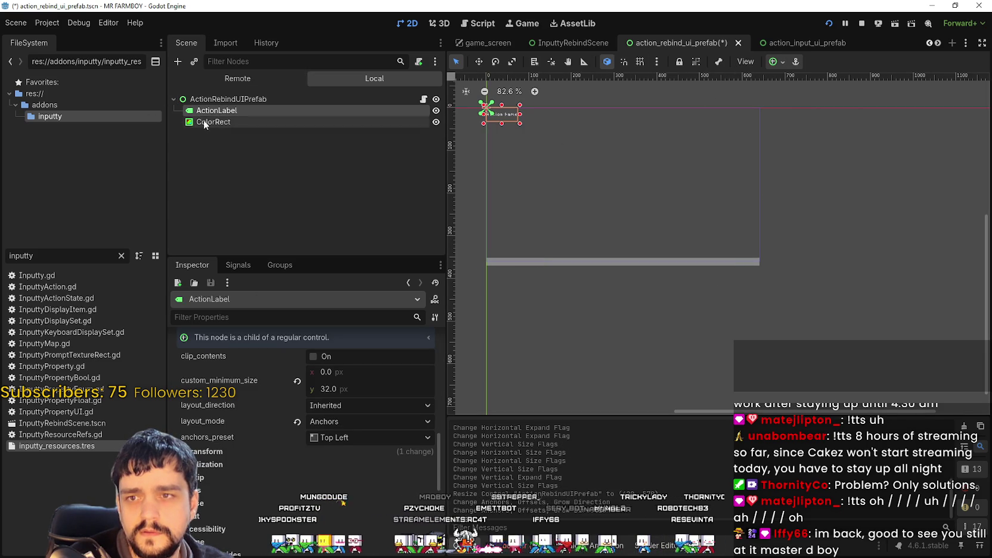
{"action": "left_click", "coordinate": [214, 122]}
{"action": "scroll", "coordinate": [622, 257], "scroll_direction": "up", "scroll_amount": 5}
{"action": "scroll", "coordinate": [622, 256], "scroll_direction": "down", "scroll_amount": 8}
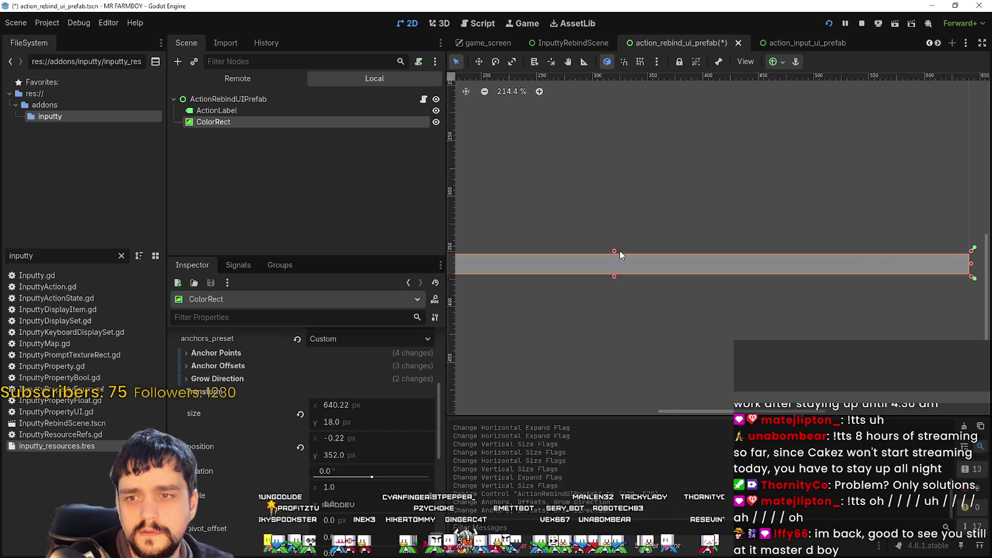
Save and run the project, check the Options > Input key bindings, then stop the game.
{"action": "left_click", "coordinate": [848, 24]}
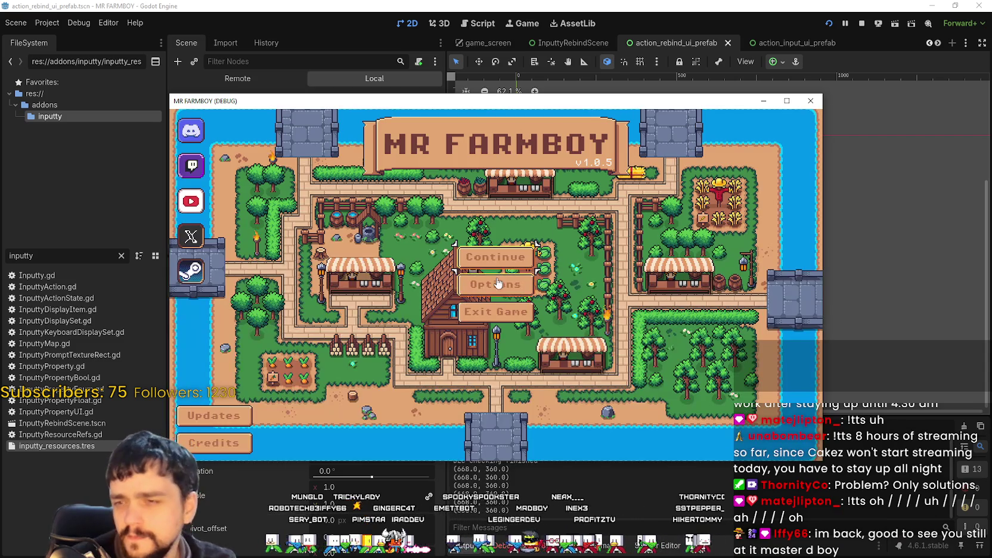
{"action": "left_click", "coordinate": [498, 284]}
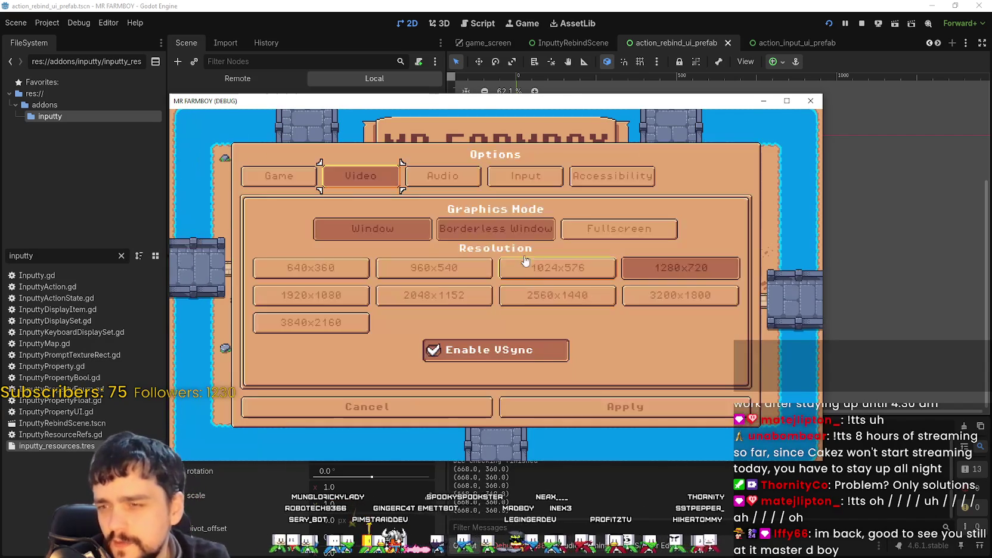
{"action": "left_click", "coordinate": [560, 173]}
{"action": "scroll", "coordinate": [540, 319], "scroll_direction": "down", "scroll_amount": 2}
{"action": "scroll", "coordinate": [541, 319], "scroll_direction": "up", "scroll_amount": 2}
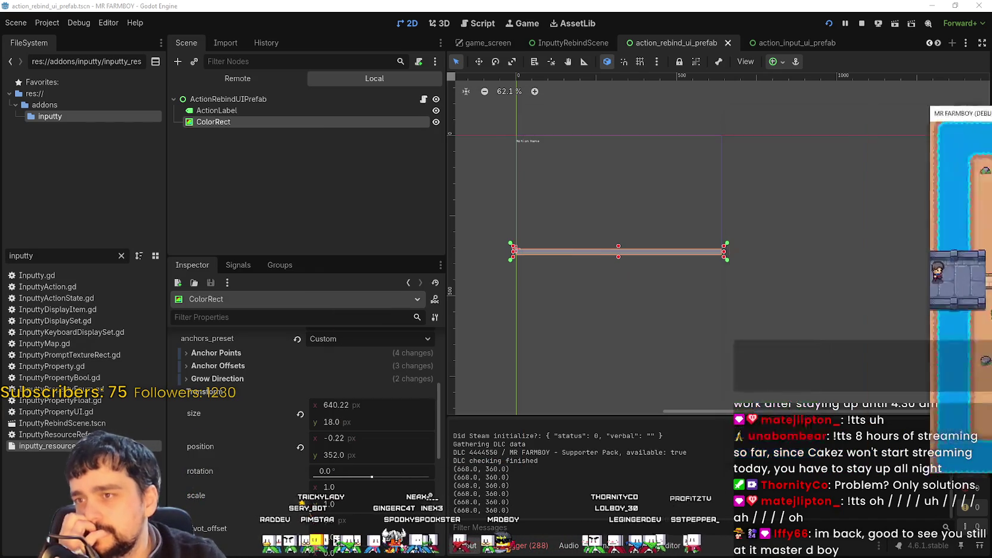
{"action": "key", "text": "F8"}
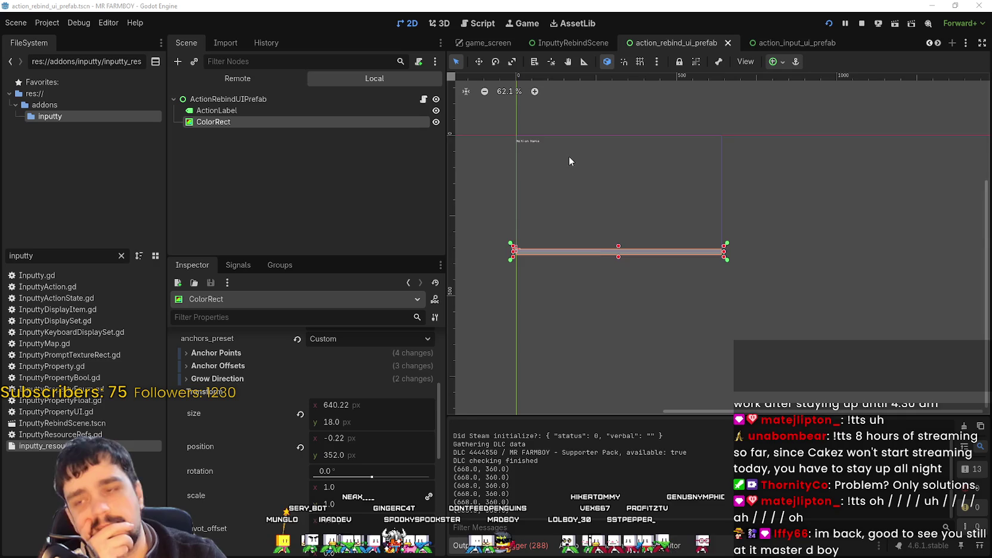
{"action": "scroll", "coordinate": [569, 156], "scroll_direction": "down", "scroll_amount": 1}
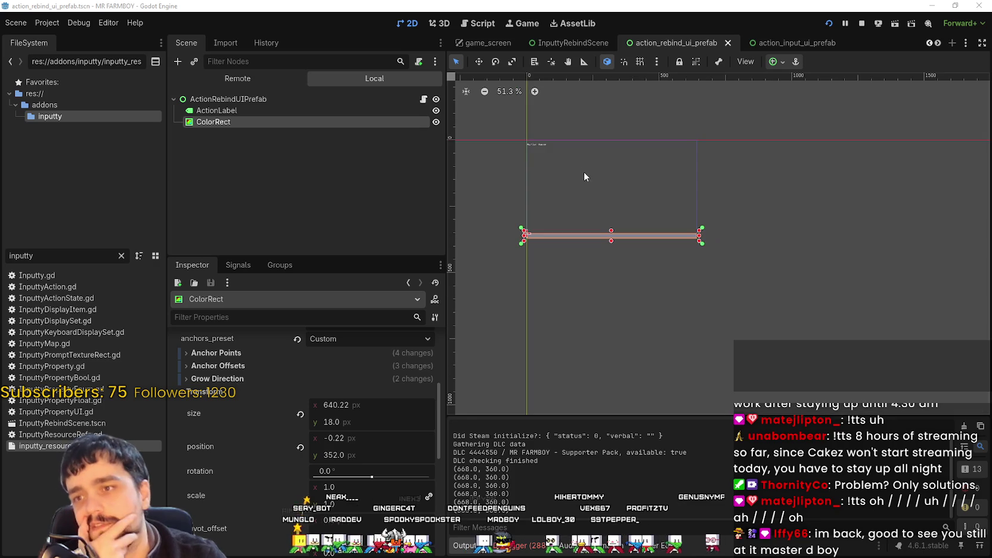
{"action": "left_click", "coordinate": [862, 25]}
Shrink the root to a 640×32 strip, anchor it Top Left, and save the prefab scene.
{"action": "scroll", "coordinate": [922, 39], "scroll_direction": "up", "scroll_amount": 2}
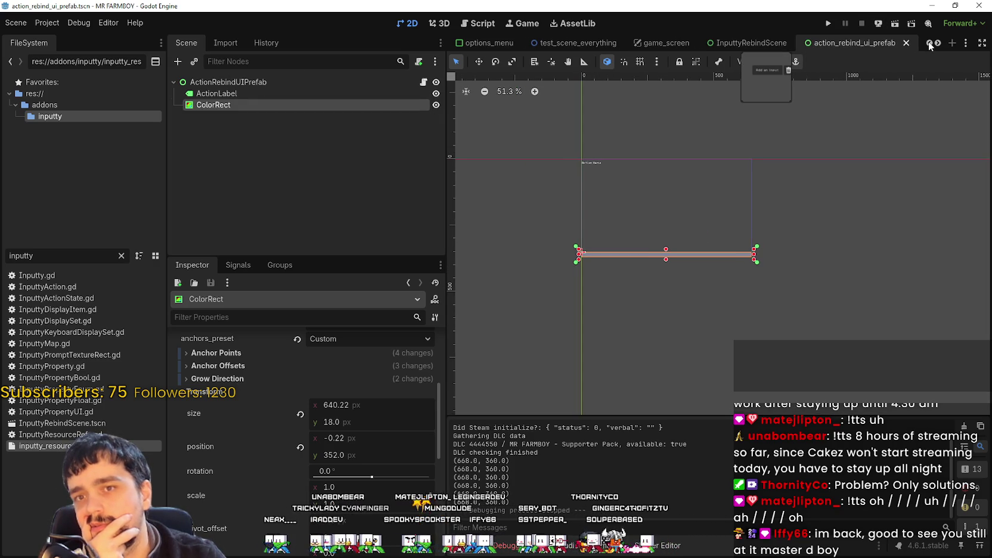
{"action": "scroll", "coordinate": [500, 172], "scroll_direction": "up", "scroll_amount": 1}
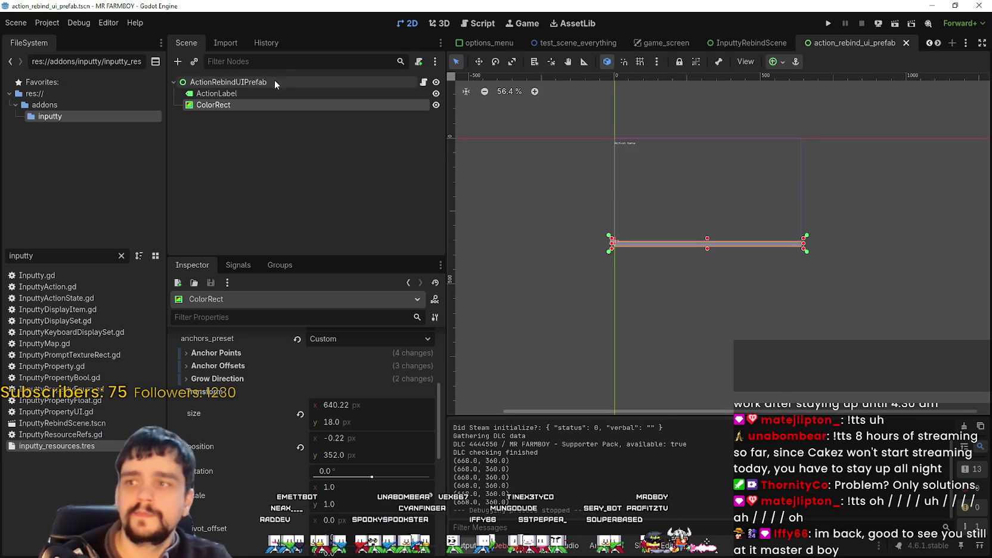
{"action": "left_click", "coordinate": [275, 81]}
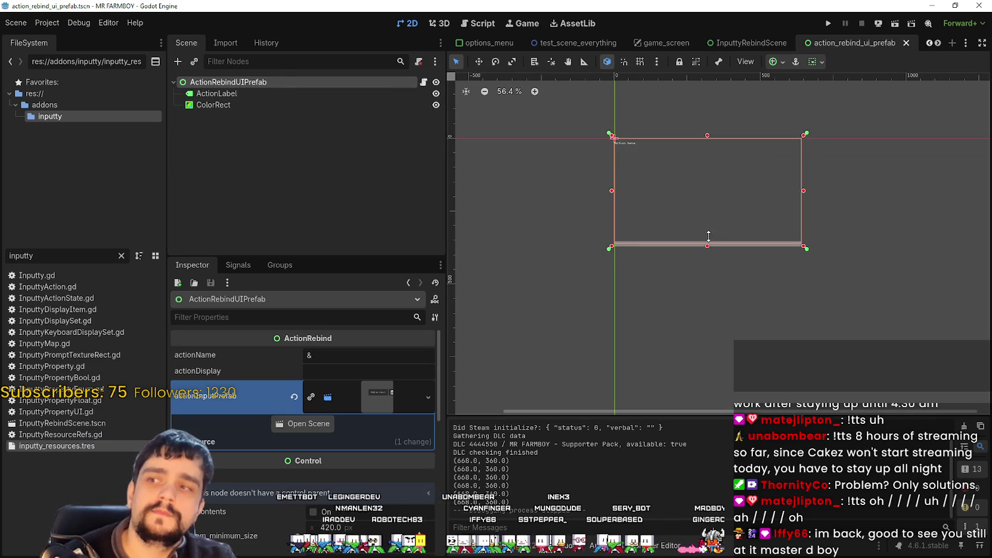
{"action": "left_click_drag", "start_coordinate": [710, 246], "coordinate": [709, 151]}
{"action": "scroll", "coordinate": [727, 138], "scroll_direction": "up", "scroll_amount": 5}
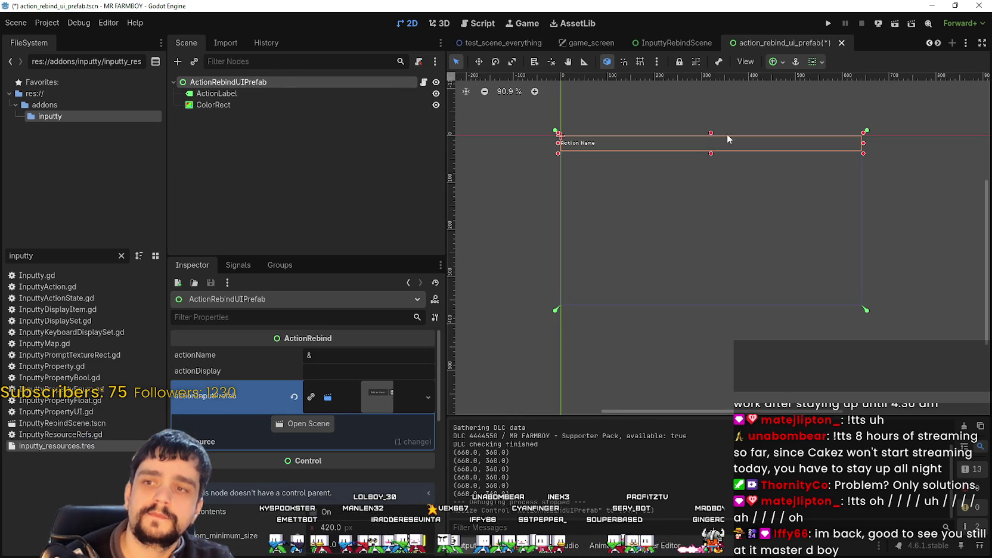
{"action": "left_click", "coordinate": [811, 63]}
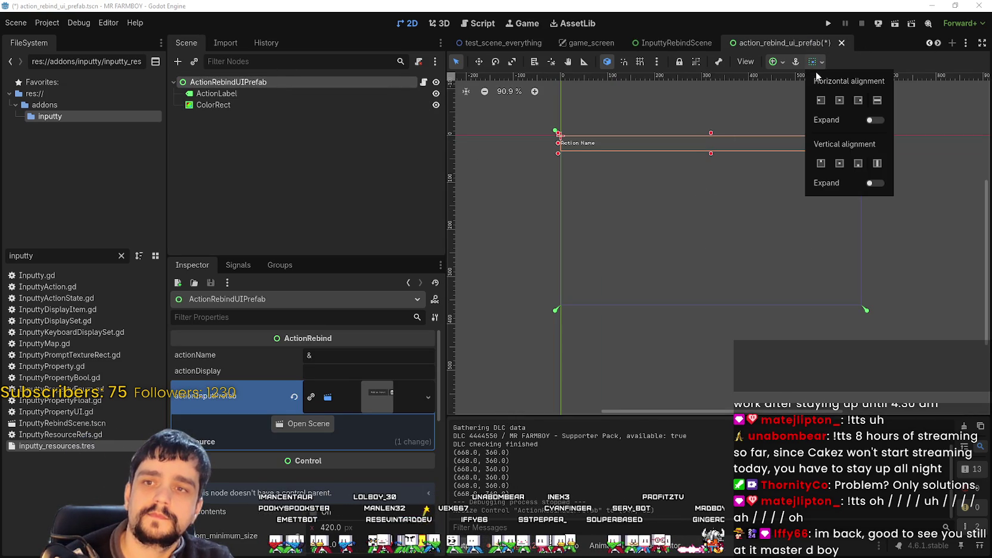
{"action": "left_click", "coordinate": [773, 63]}
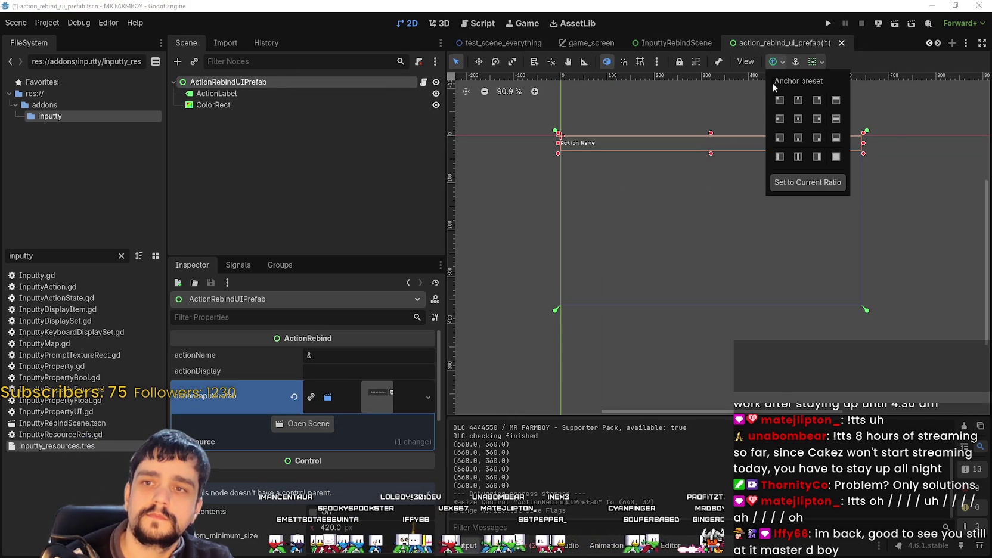
{"action": "left_click", "coordinate": [780, 156]}
{"action": "key", "text": "ctrl+s"}
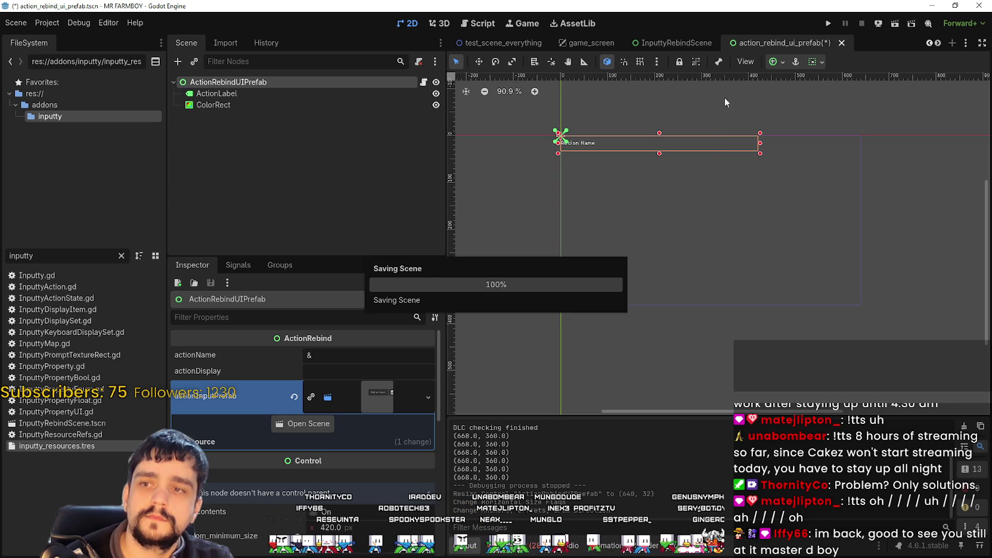
{"action": "left_click", "coordinate": [828, 25]}
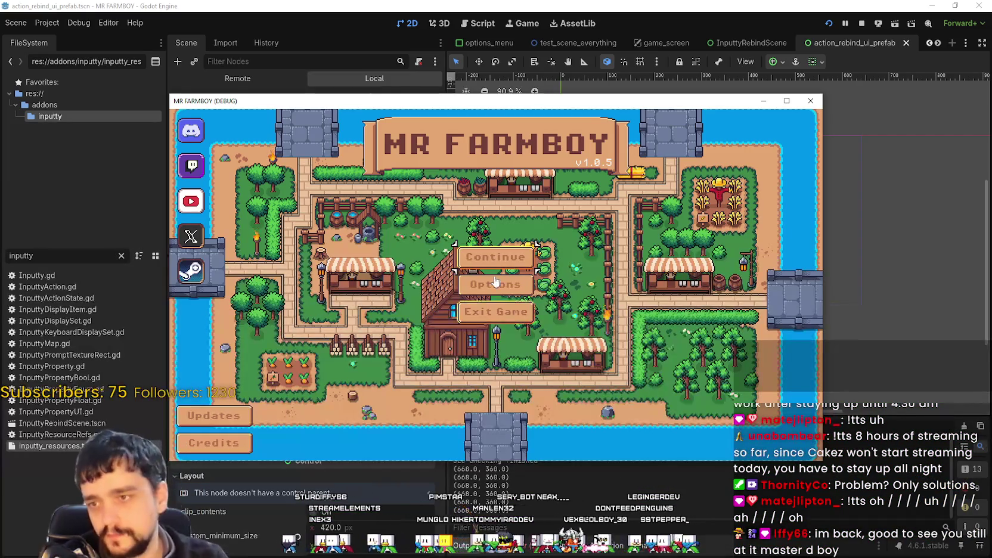
{"action": "left_click", "coordinate": [495, 283]}
{"action": "left_click", "coordinate": [566, 170]}
{"action": "scroll", "coordinate": [600, 302], "scroll_direction": "down", "scroll_amount": 2}
{"action": "scroll", "coordinate": [598, 298], "scroll_direction": "up", "scroll_amount": 1}
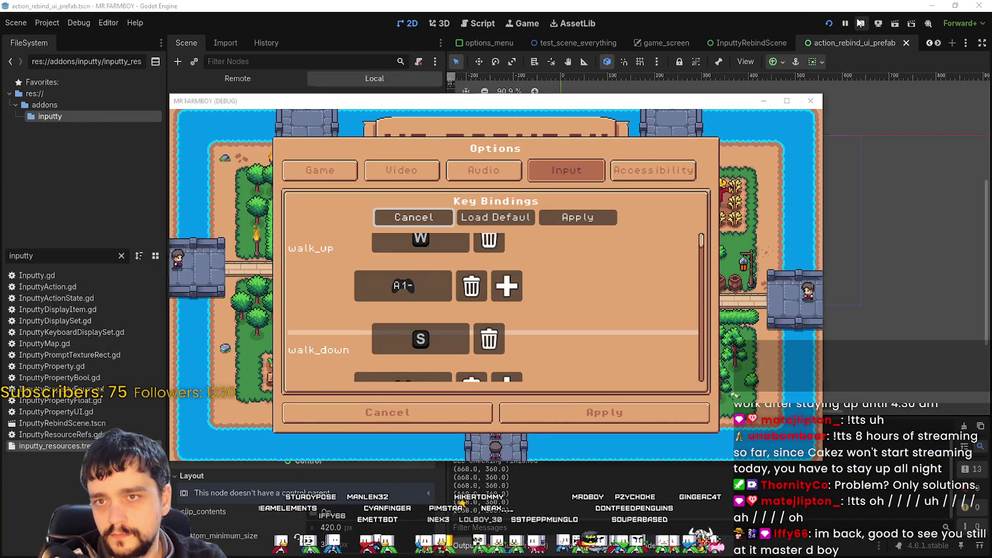
{"action": "left_click", "coordinate": [860, 23]}
{"action": "scroll", "coordinate": [694, 285], "scroll_direction": "down", "scroll_amount": 3}
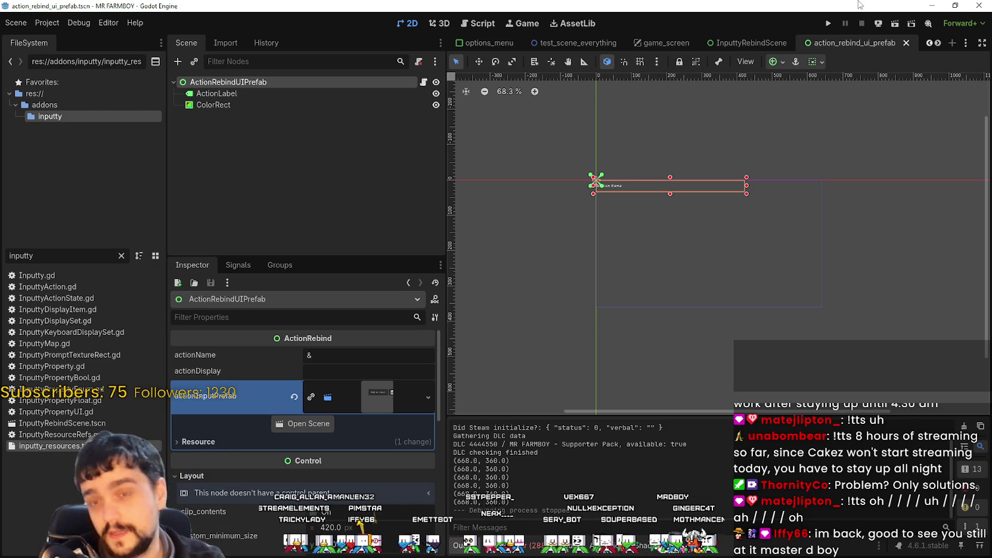
In InputtyRebindScene, try instancing a child scene under GridContainer and dismiss the resulting error.
{"action": "left_click", "coordinate": [749, 42]}
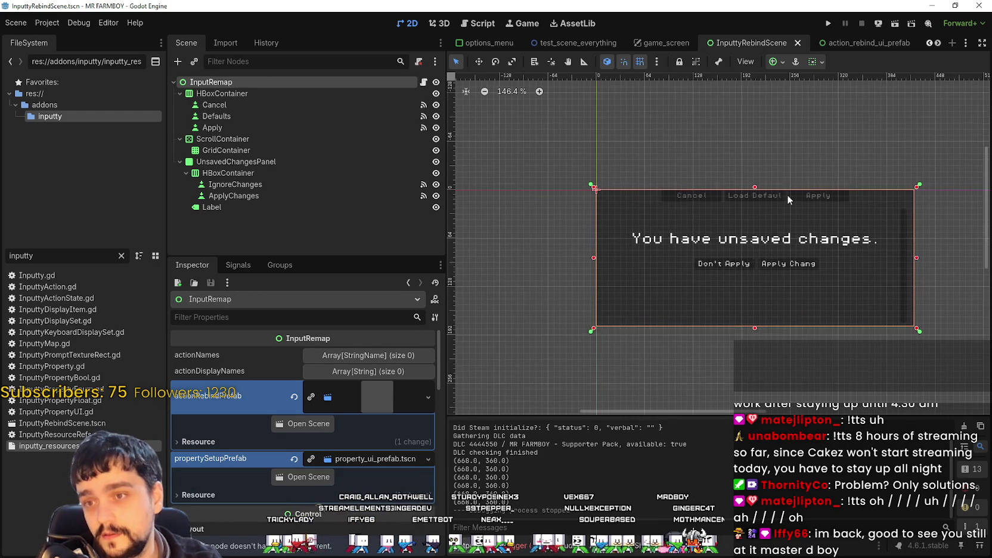
{"action": "scroll", "coordinate": [777, 202], "scroll_direction": "up", "scroll_amount": 2}
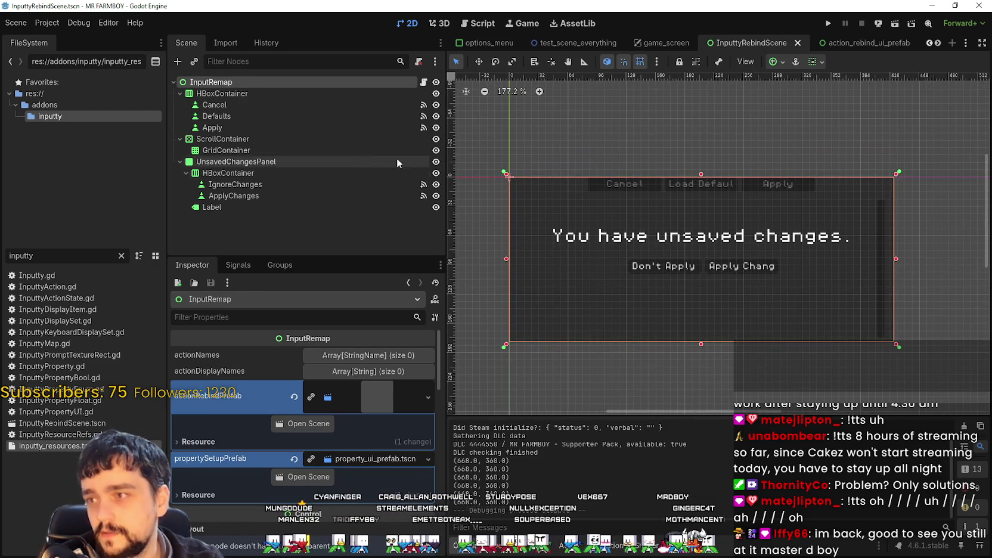
{"action": "left_click", "coordinate": [253, 150]}
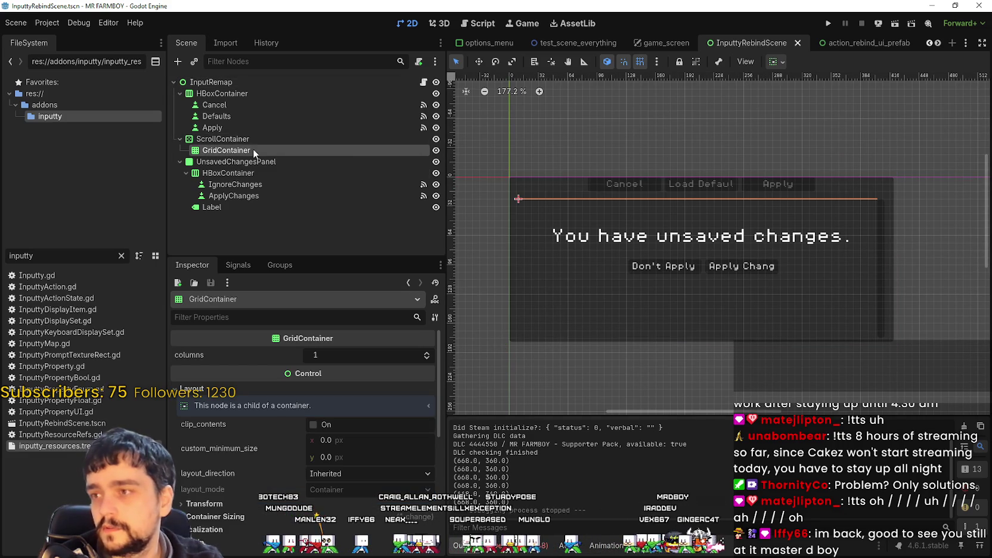
{"action": "scroll", "coordinate": [749, 185], "scroll_direction": "up", "scroll_amount": 3}
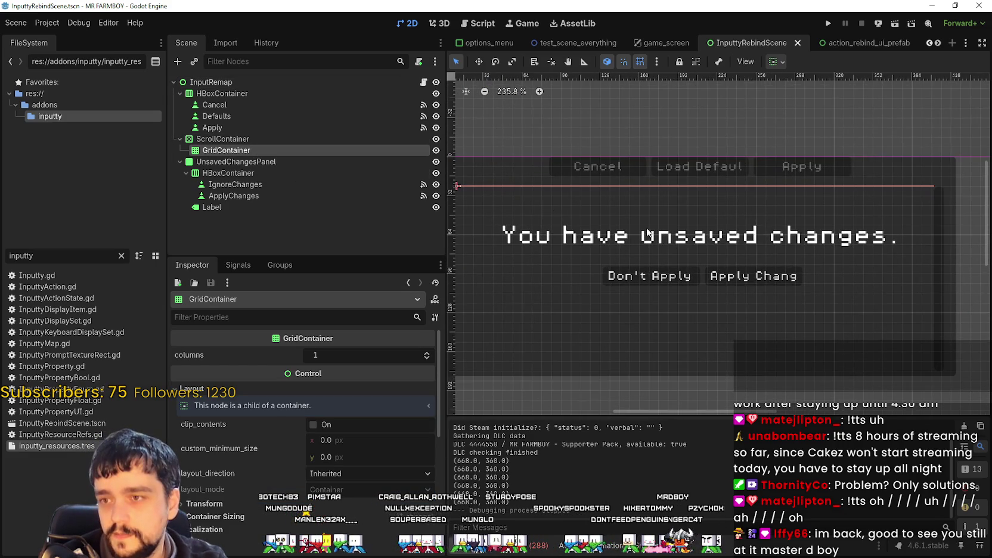
{"action": "left_click", "coordinate": [238, 139]}
{"action": "scroll", "coordinate": [687, 244], "scroll_direction": "down", "scroll_amount": 2}
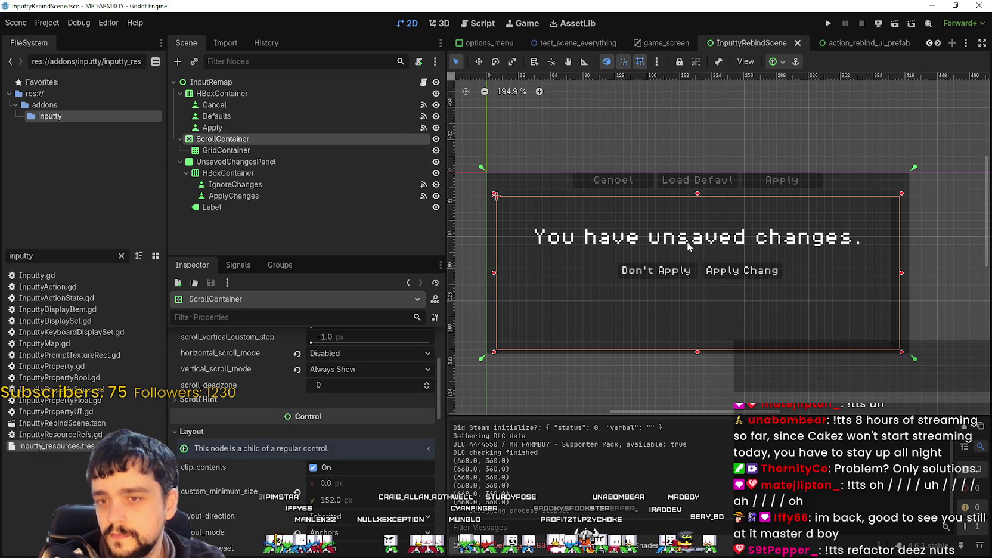
{"action": "right_click", "coordinate": [335, 151]}
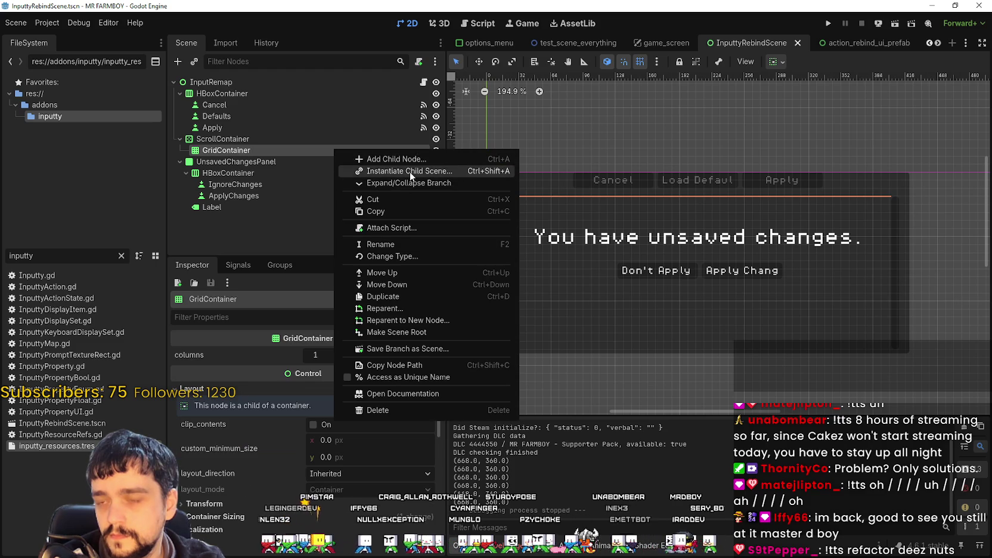
{"action": "left_click", "coordinate": [408, 171]}
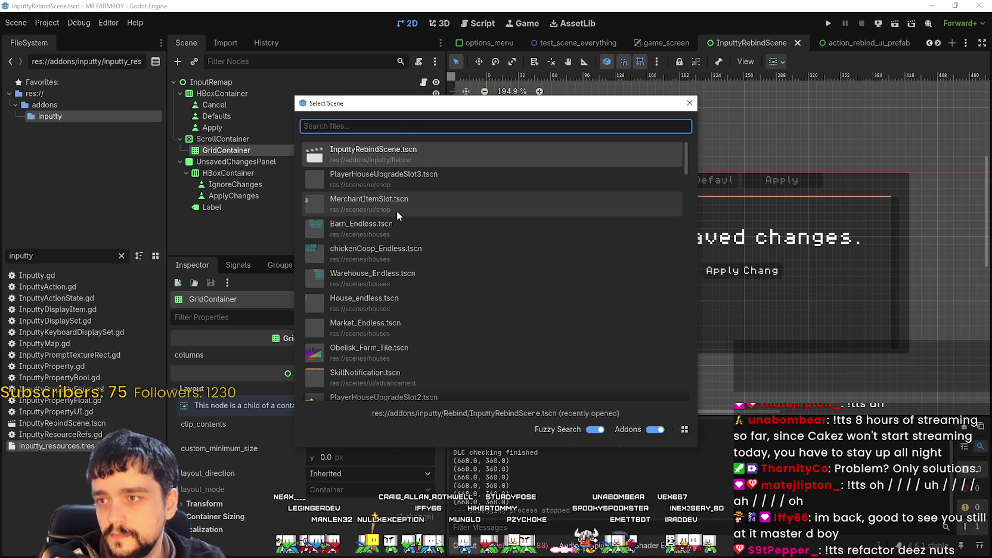
{"action": "double_click", "coordinate": [409, 159]}
{"action": "left_click", "coordinate": [494, 293]}
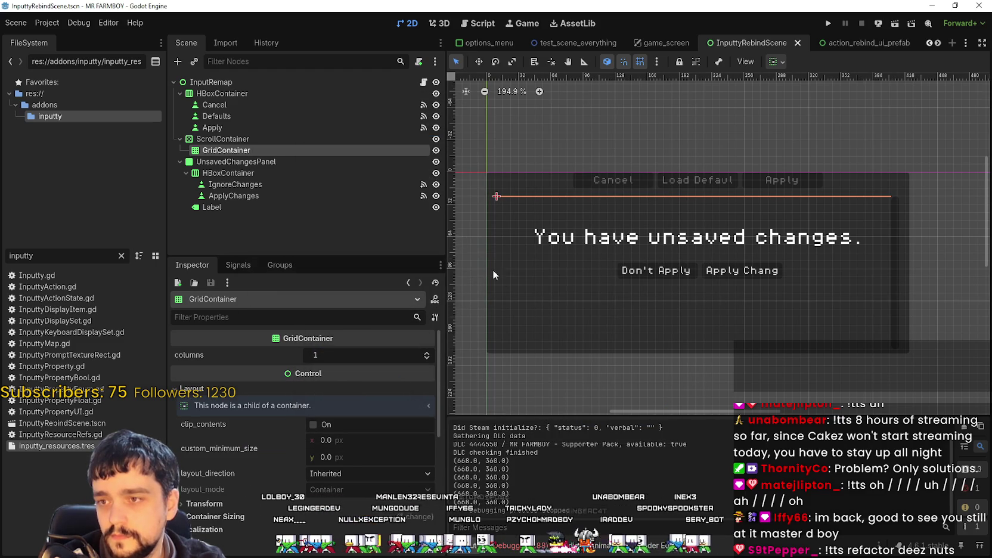
Search 'input' and instance action_input_ui_prefab.tscn under the GridContainer.
{"action": "right_click", "coordinate": [277, 154]}
{"action": "key", "text": "Escape"}
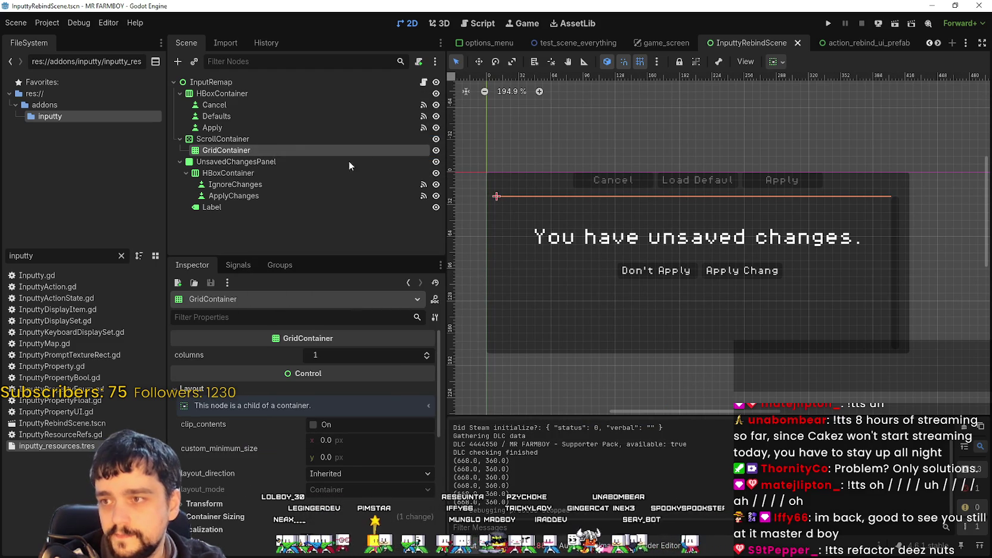
{"action": "key", "text": "ctrl+a"}
{"action": "key", "text": "Escape"}
{"action": "right_click", "coordinate": [245, 159]}
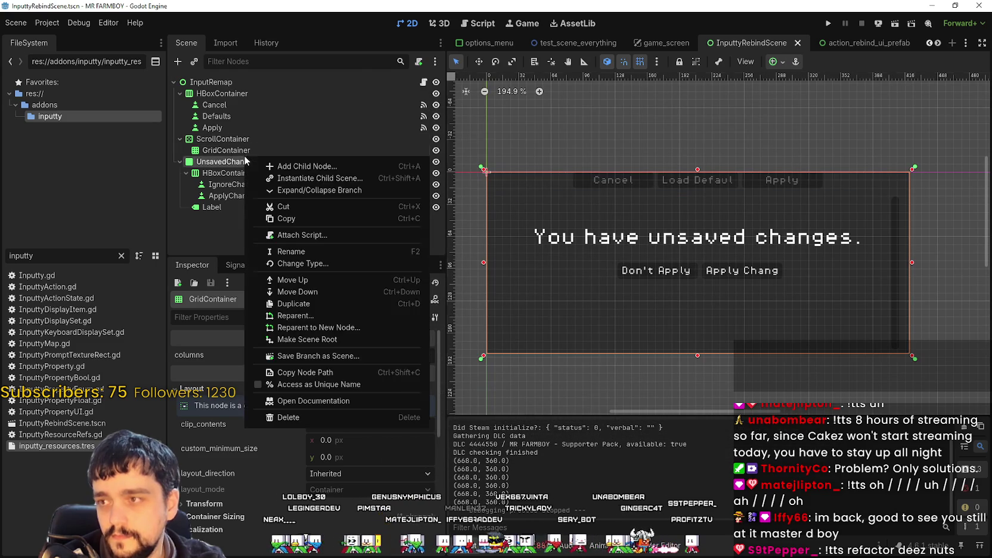
{"action": "left_click", "coordinate": [238, 149]}
{"action": "right_click", "coordinate": [238, 150]}
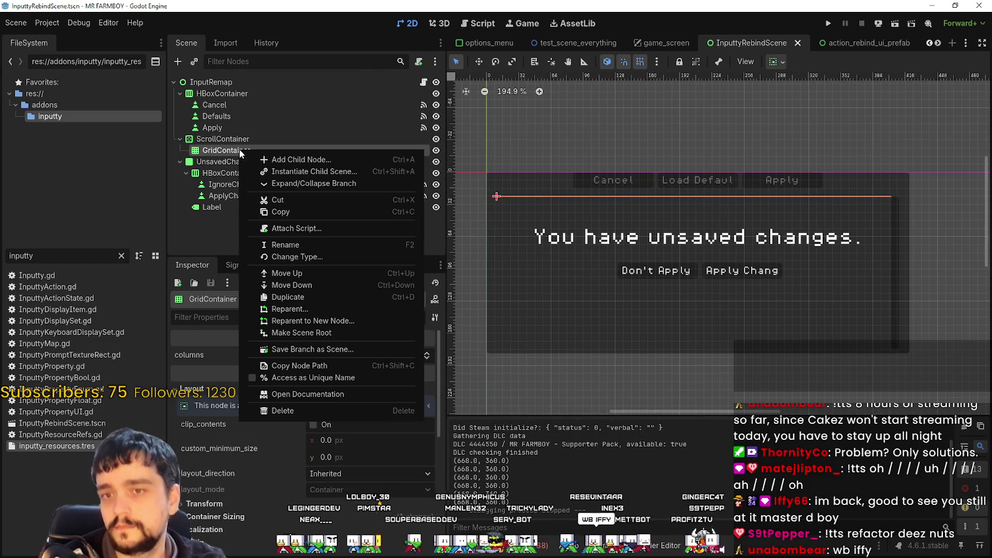
{"action": "left_click", "coordinate": [301, 171]}
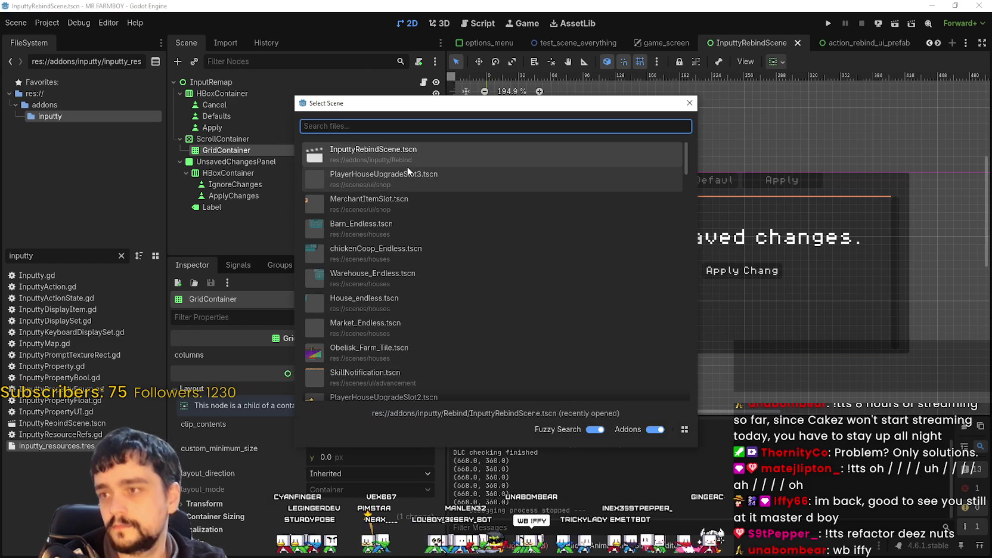
{"action": "type", "text": "input"}
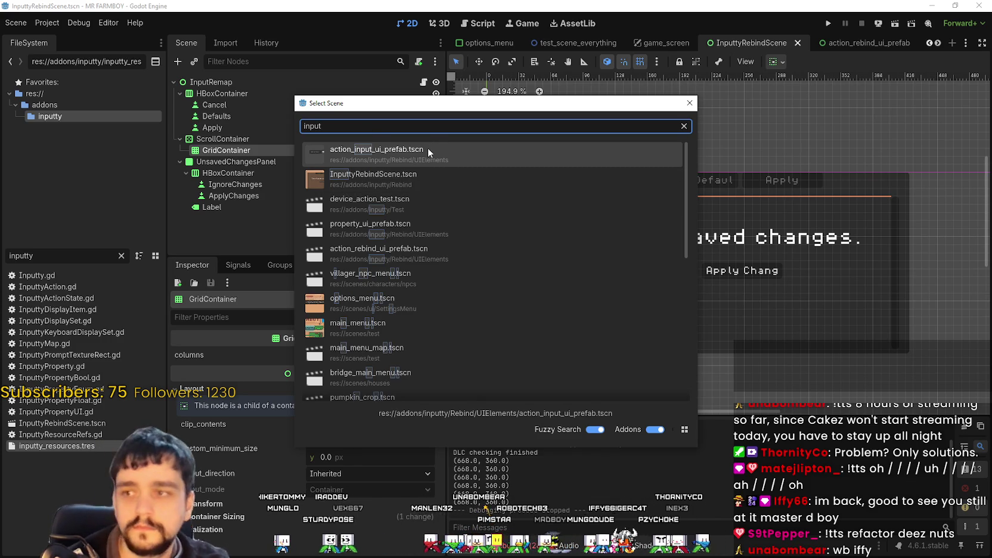
{"action": "double_click", "coordinate": [428, 149]}
{"action": "scroll", "coordinate": [648, 211], "scroll_direction": "up", "scroll_amount": 3}
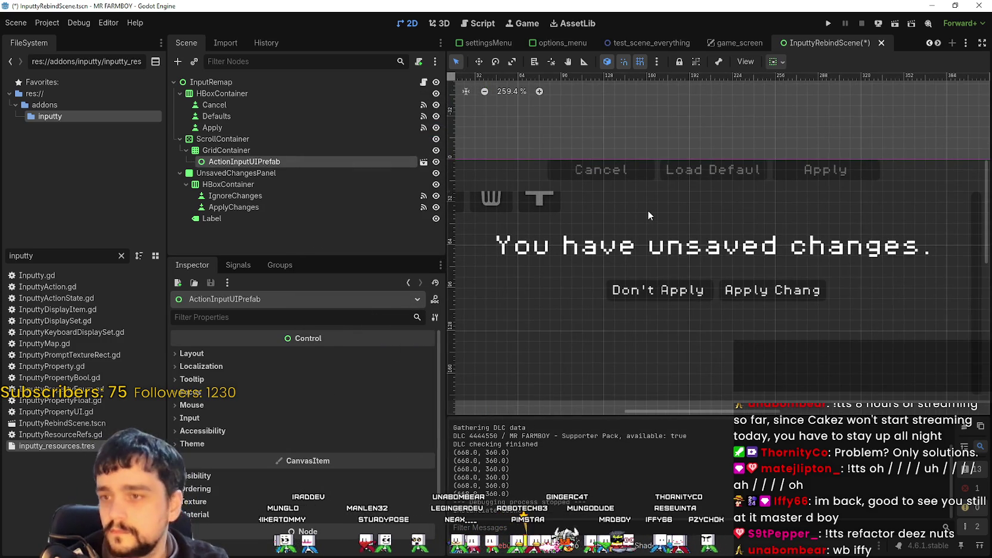
Enable Editable Children on the ActionInputUIPrefab instance.
{"action": "scroll", "coordinate": [606, 200], "scroll_direction": "down", "scroll_amount": 4}
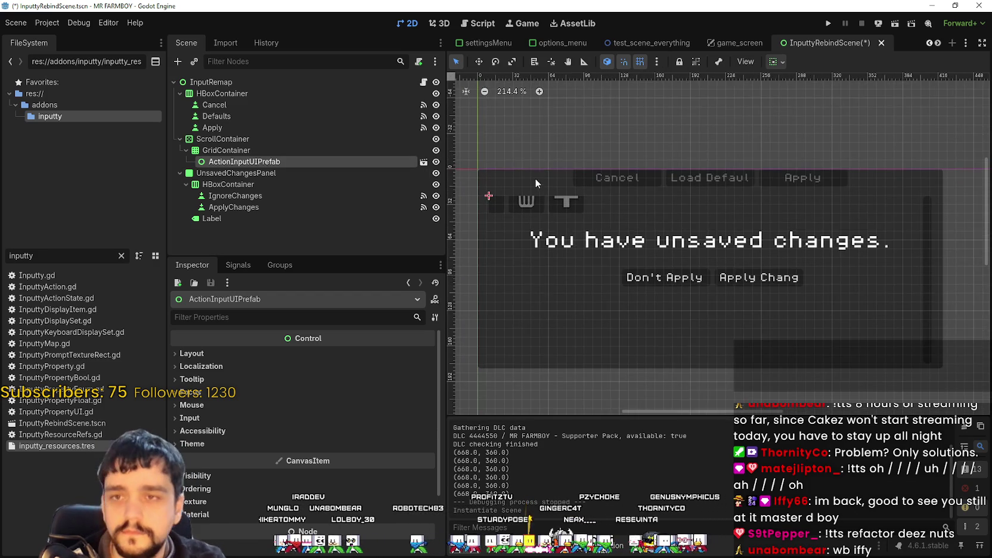
{"action": "scroll", "coordinate": [571, 196], "scroll_direction": "up", "scroll_amount": 5}
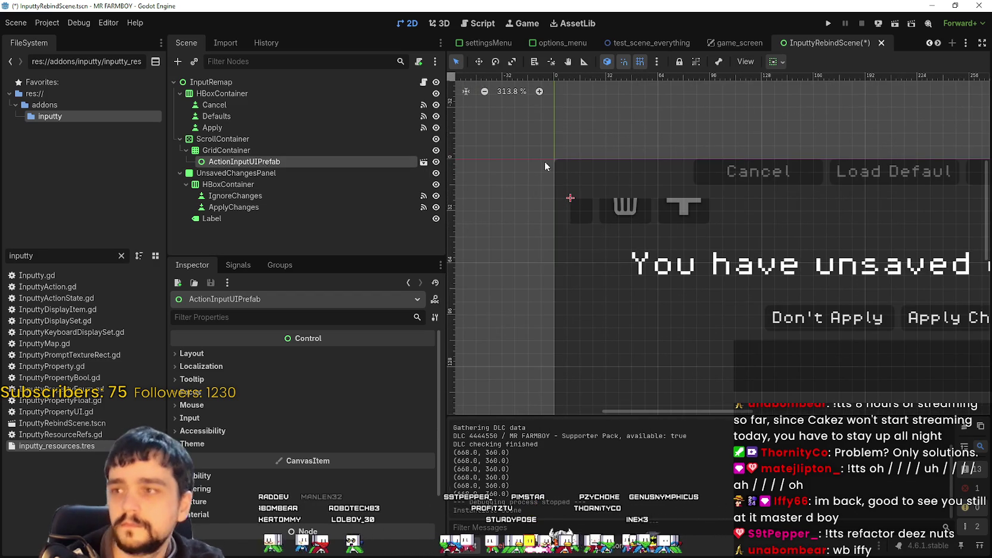
{"action": "scroll", "coordinate": [550, 155], "scroll_direction": "down", "scroll_amount": 6}
{"action": "left_click", "coordinate": [313, 83]}
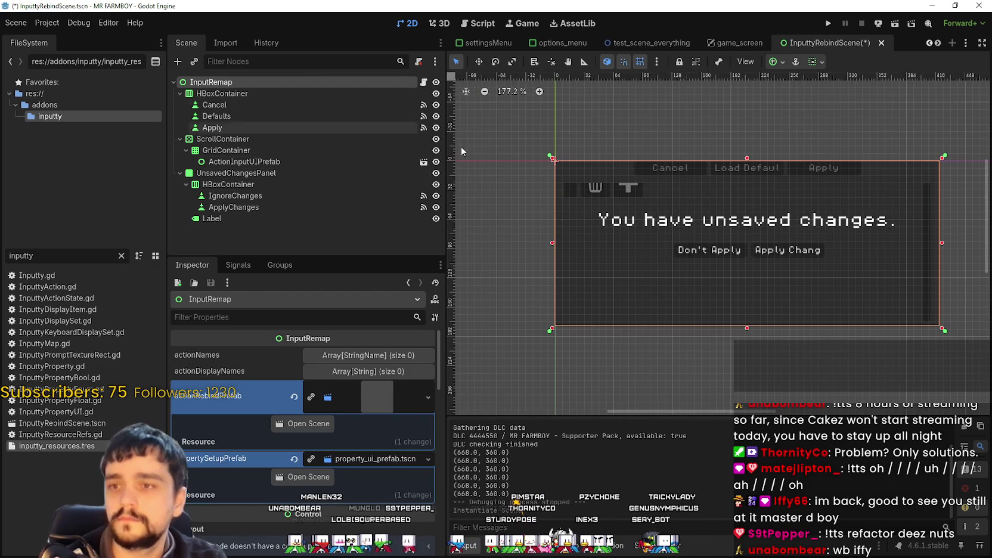
{"action": "left_click", "coordinate": [300, 162]}
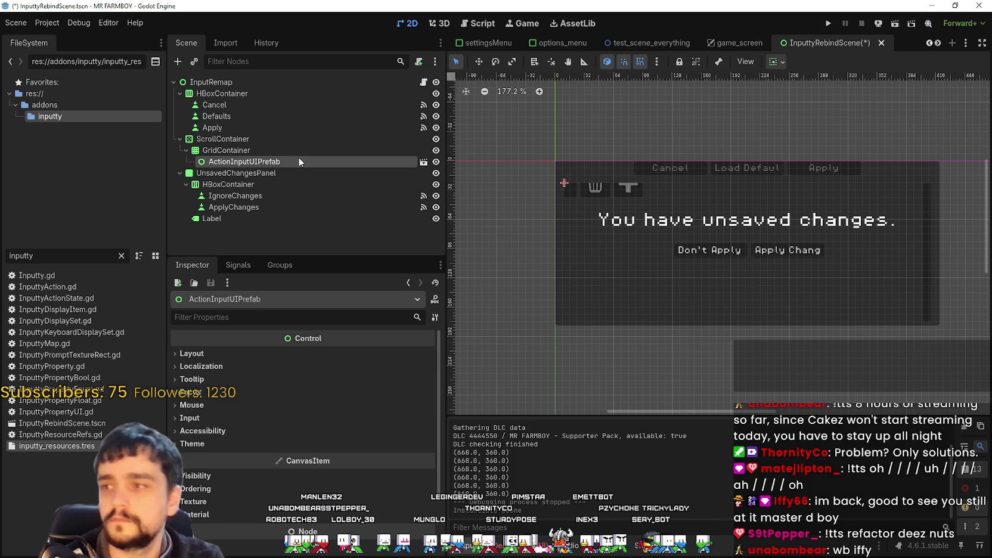
{"action": "scroll", "coordinate": [254, 360], "scroll_direction": "down", "scroll_amount": 2}
{"action": "scroll", "coordinate": [253, 360], "scroll_direction": "up", "scroll_amount": 2}
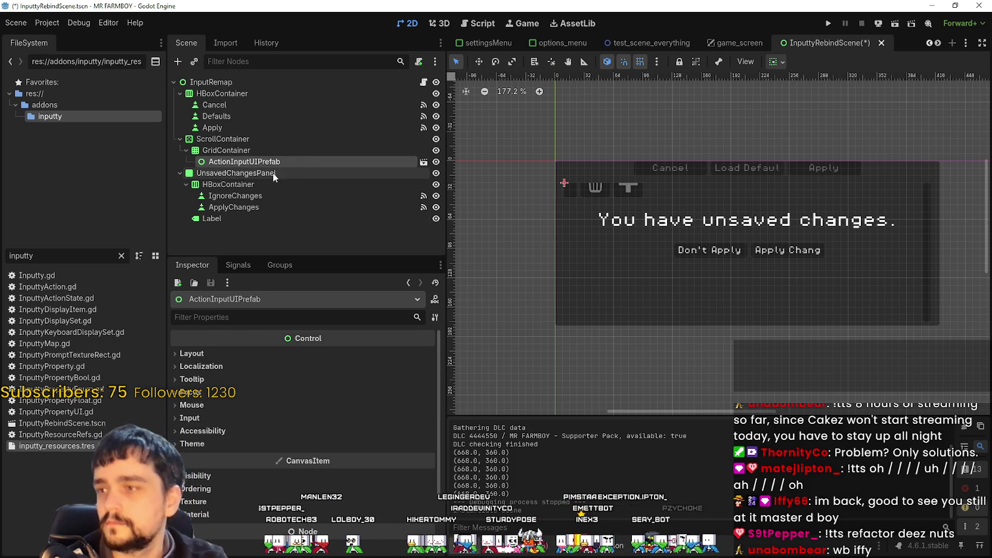
{"action": "scroll", "coordinate": [641, 189], "scroll_direction": "up", "scroll_amount": 8}
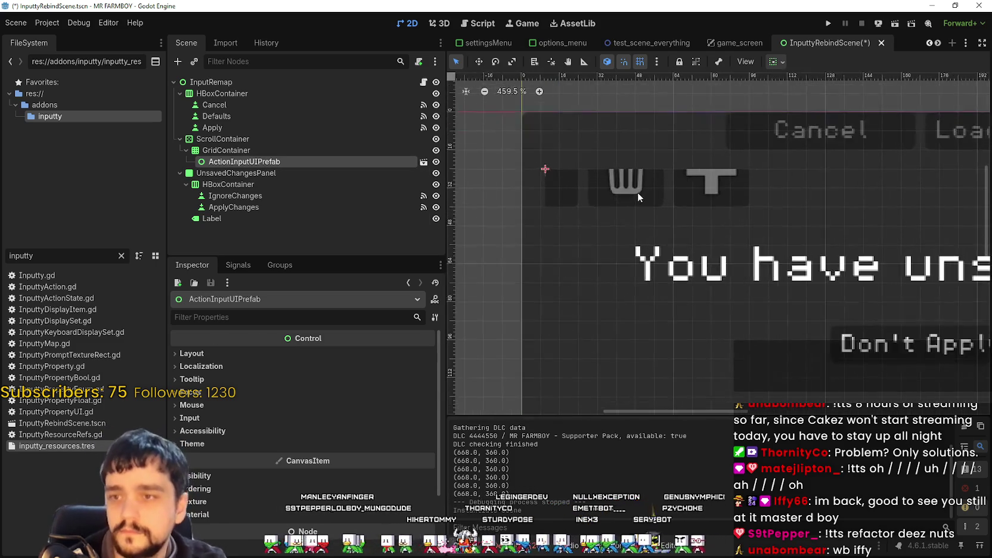
{"action": "scroll", "coordinate": [637, 192], "scroll_direction": "up", "scroll_amount": 2}
{"action": "right_click", "coordinate": [285, 159]}
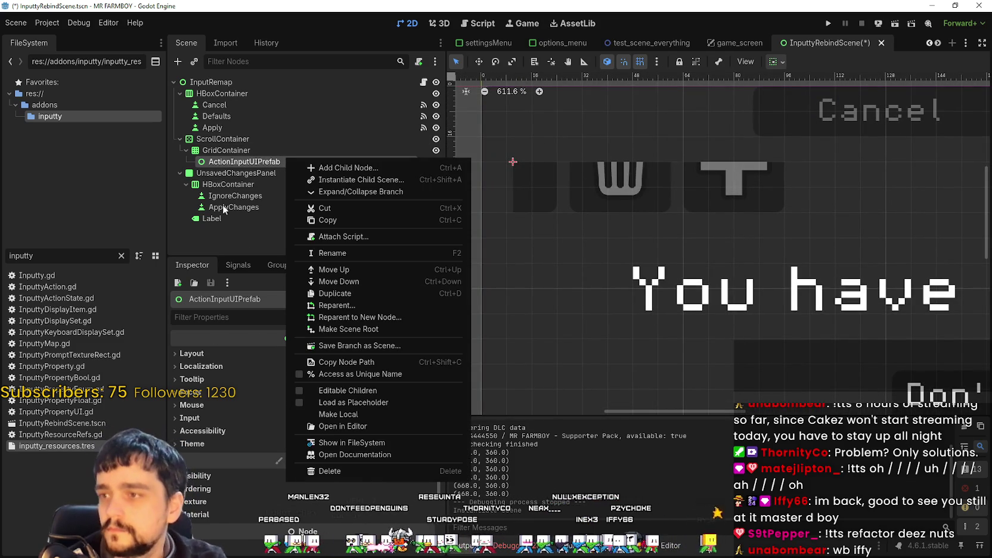
{"action": "left_click", "coordinate": [339, 389]}
Raise GridContainer's custom minimum height, then reset it back to 0.
{"action": "scroll", "coordinate": [581, 248], "scroll_direction": "down", "scroll_amount": 7}
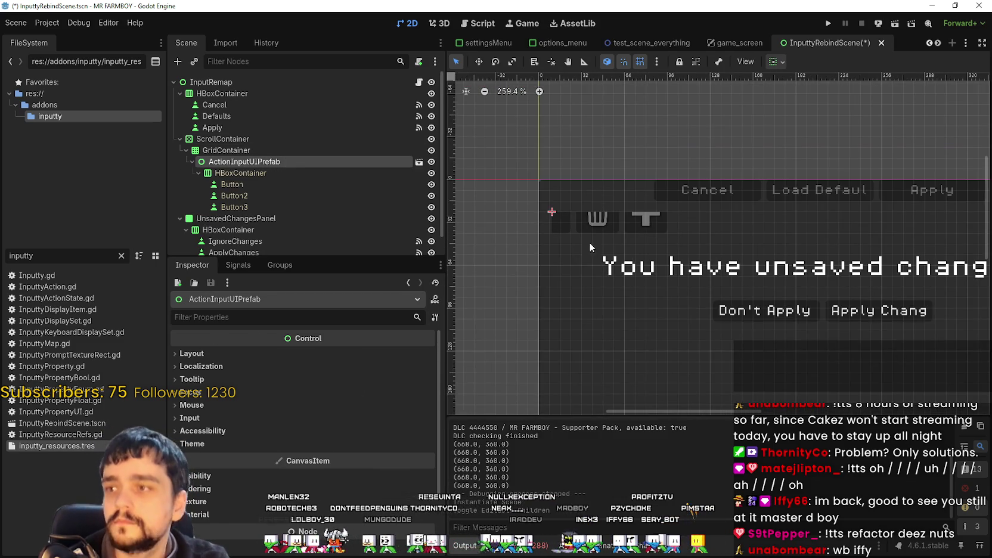
{"action": "scroll", "coordinate": [620, 193], "scroll_direction": "down", "scroll_amount": 3}
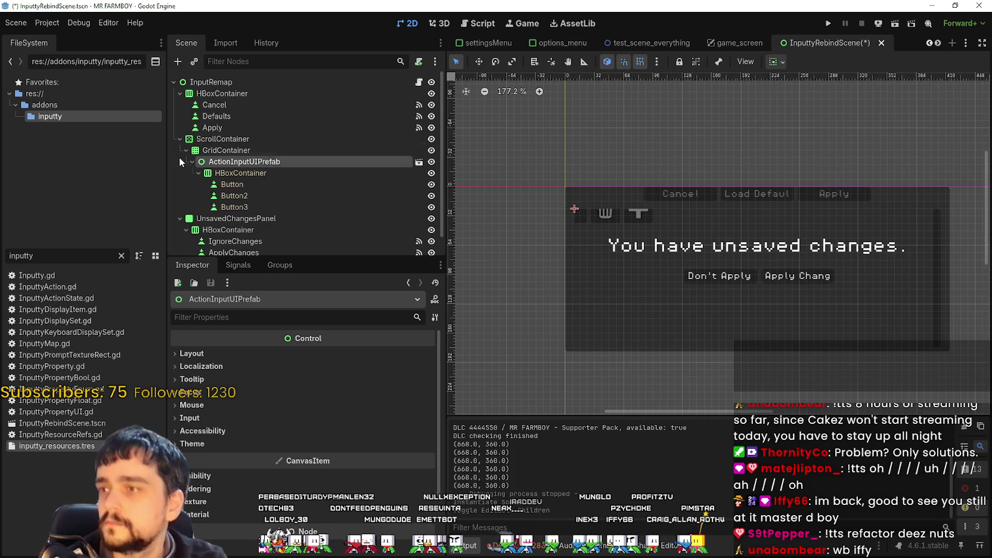
{"action": "left_click", "coordinate": [217, 139]}
{"action": "left_click", "coordinate": [225, 150]}
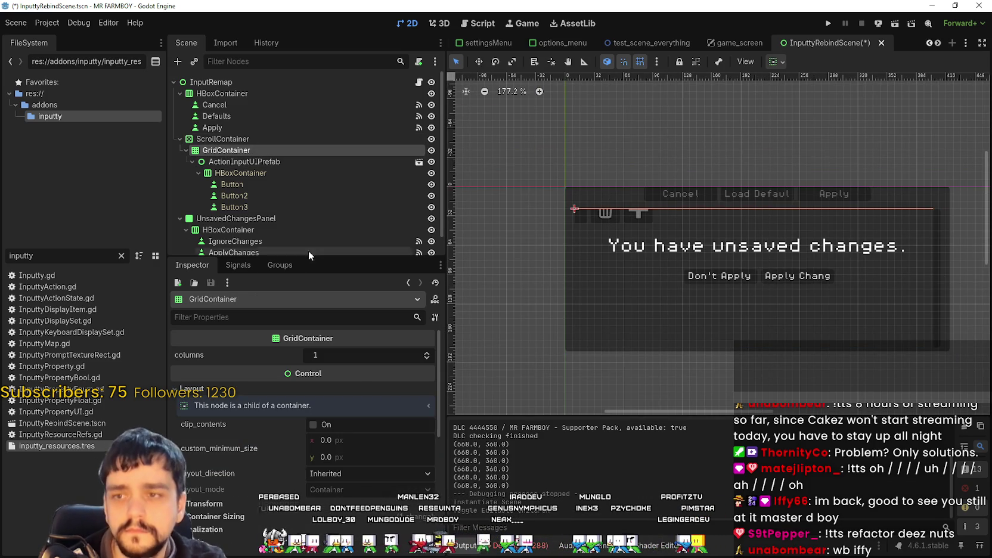
{"action": "mouse_move", "coordinate": [323, 457]}
{"action": "left_mouse_down"}
{"action": "mouse_move", "coordinate": [356, 457]}
{"action": "mouse_move", "coordinate": [333, 458]}
{"action": "left_mouse_up"}
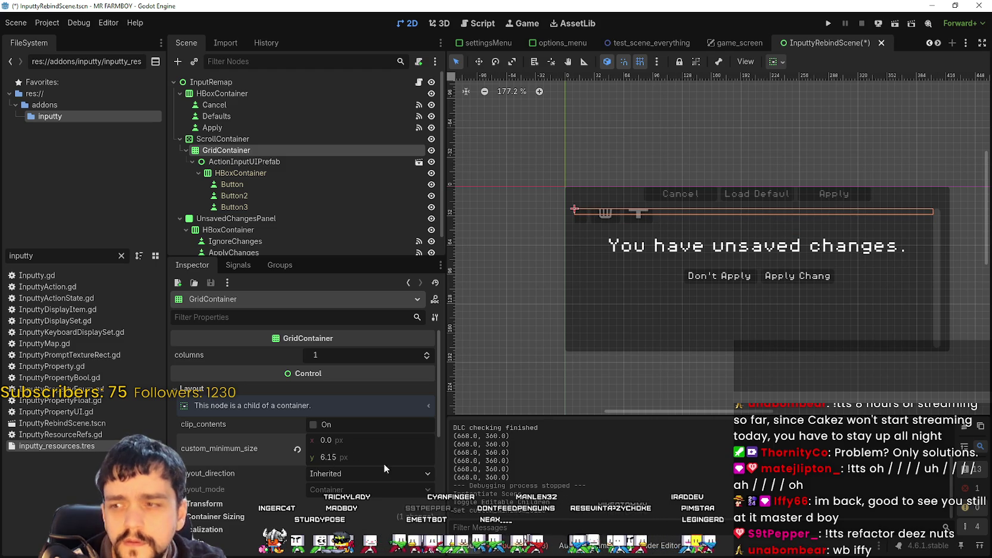
{"action": "left_click", "coordinate": [297, 448]}
Inspect the prefab's HBoxContainer and first Button, then select GridContainer.
{"action": "left_click", "coordinate": [255, 164]}
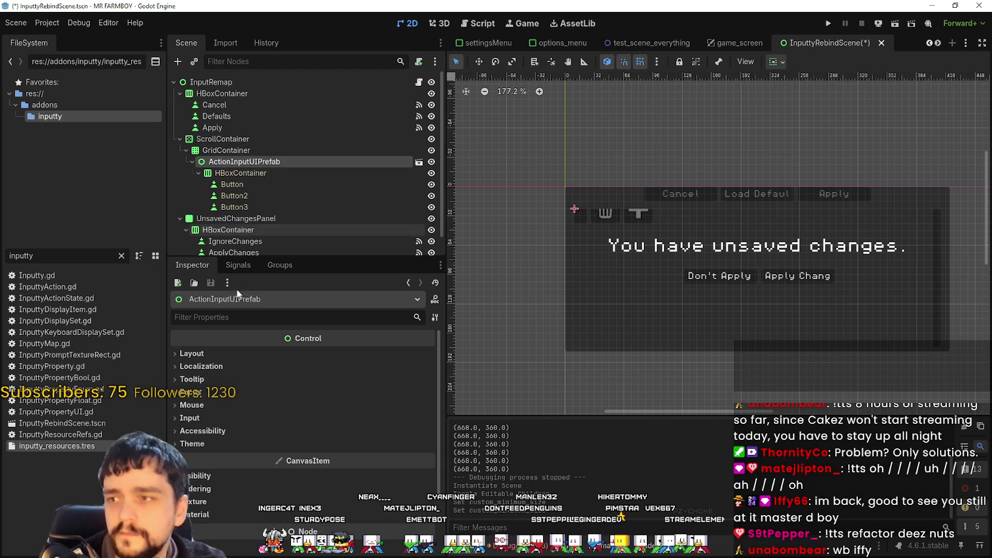
{"action": "right_click", "coordinate": [353, 161]}
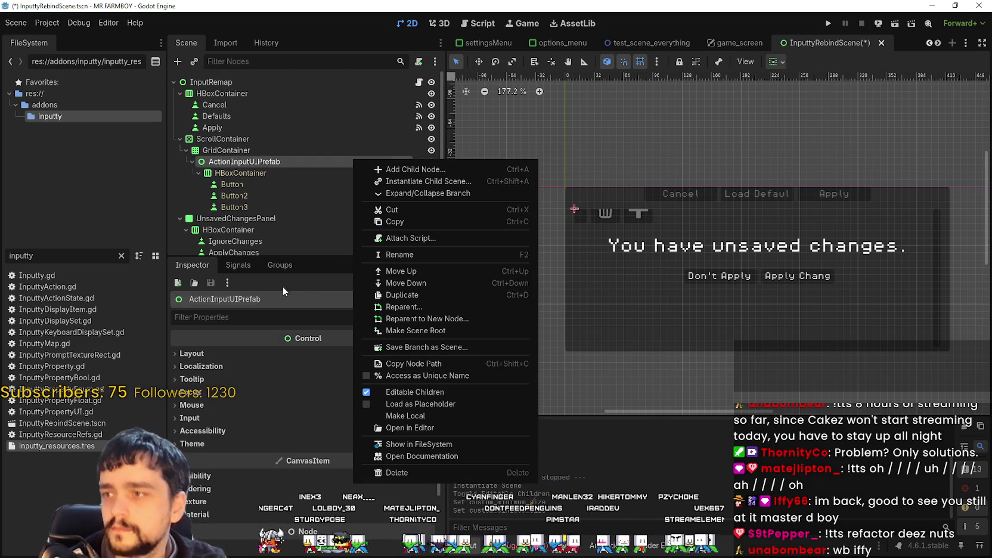
{"action": "left_click", "coordinate": [265, 156]}
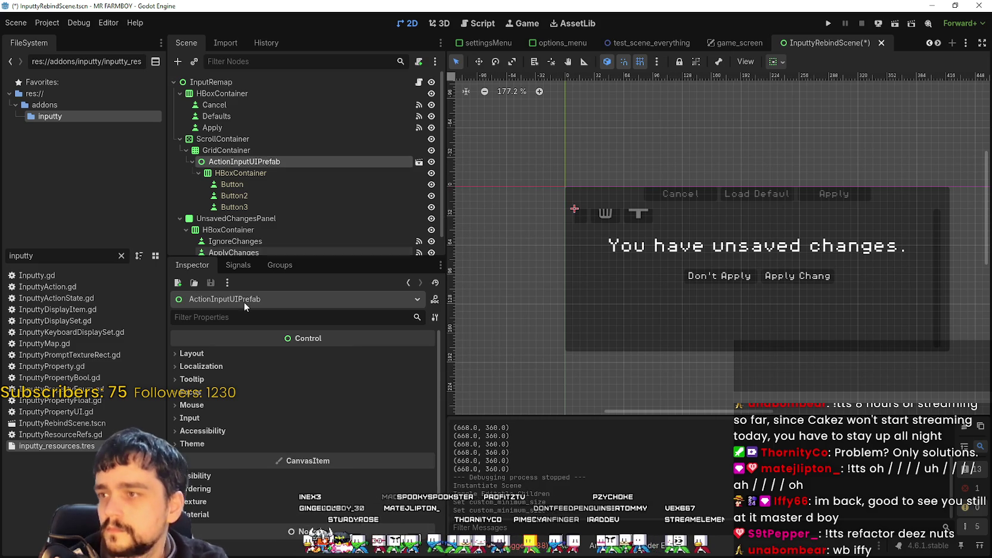
{"action": "left_click", "coordinate": [266, 184]}
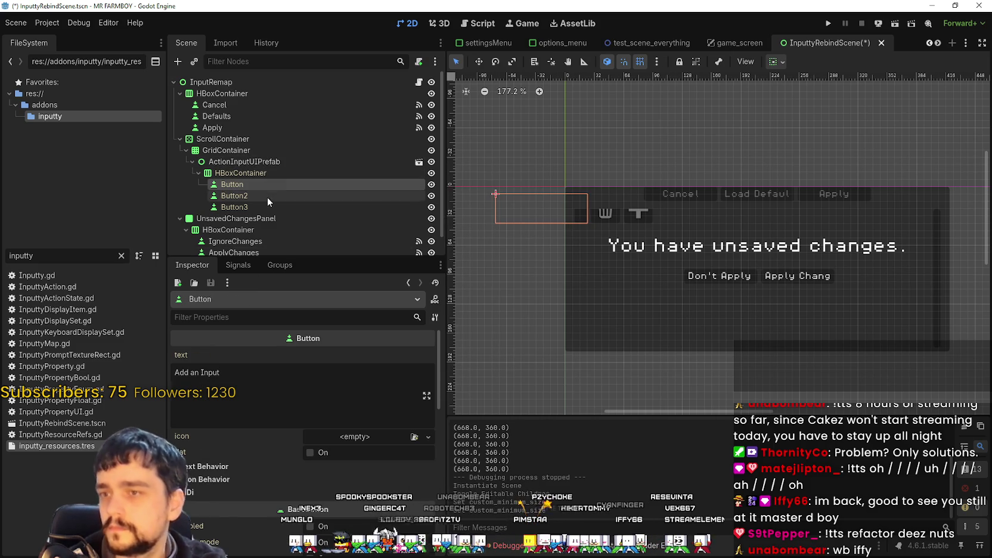
{"action": "left_click", "coordinate": [265, 174]}
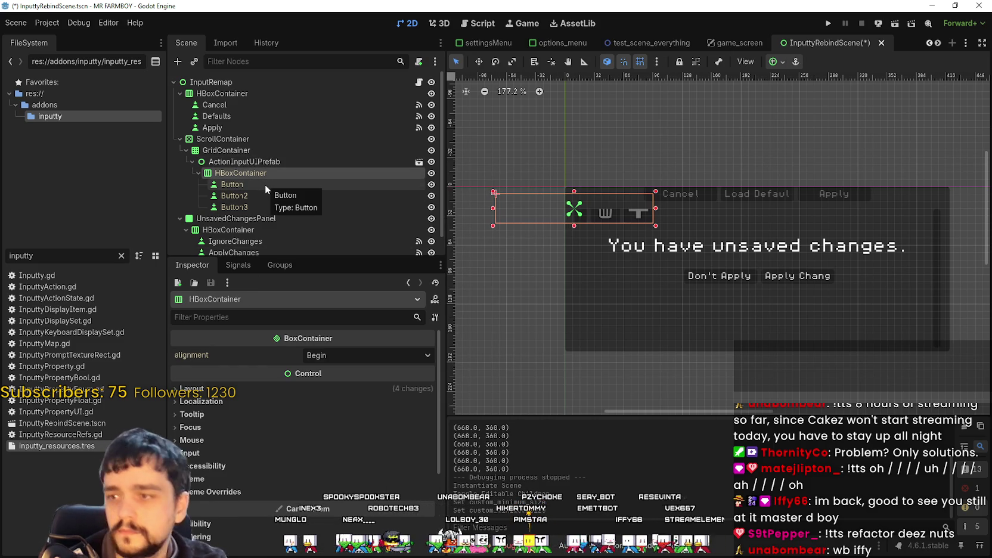
{"action": "left_click", "coordinate": [263, 162]}
{"action": "right_click", "coordinate": [266, 151]}
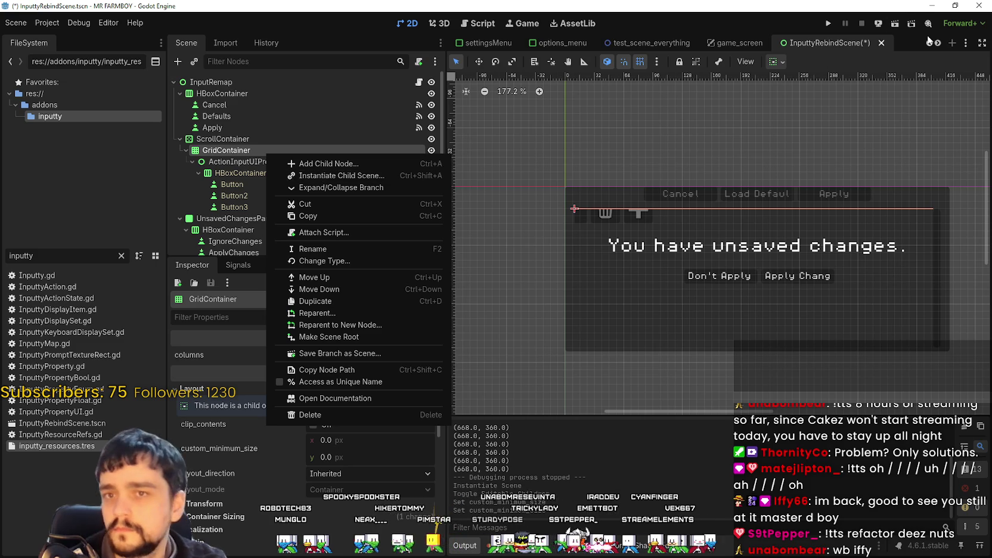
{"action": "scroll", "coordinate": [928, 42], "scroll_direction": "down", "scroll_amount": 4}
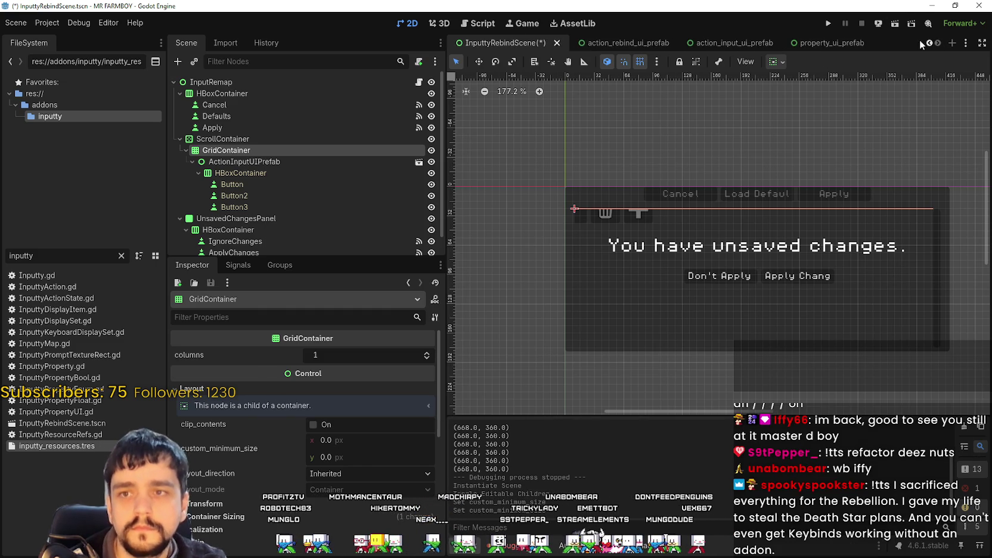
Review both prefab scenes, close property_ui_prefab, and return to InputtyRebindScene.
{"action": "left_click", "coordinate": [599, 37]}
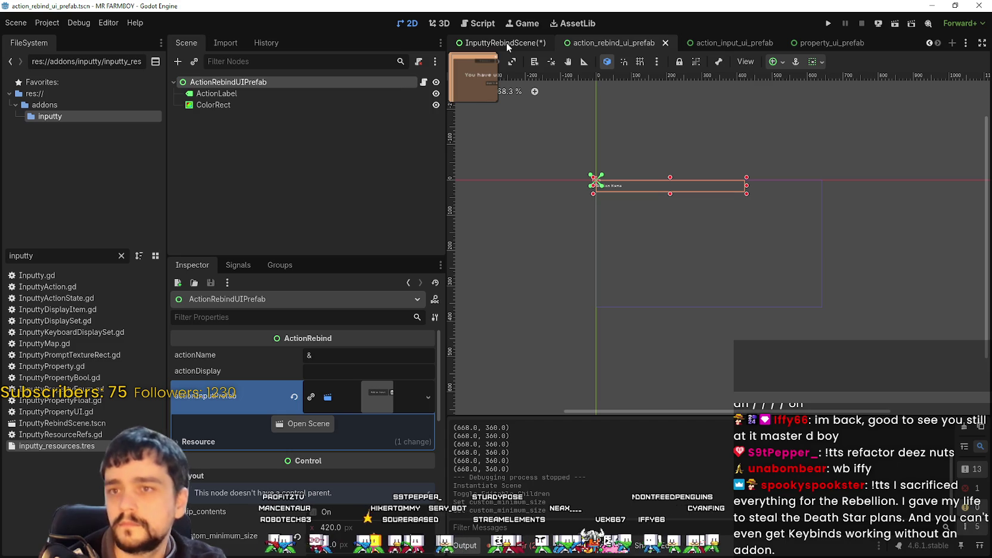
{"action": "left_click", "coordinate": [724, 39]}
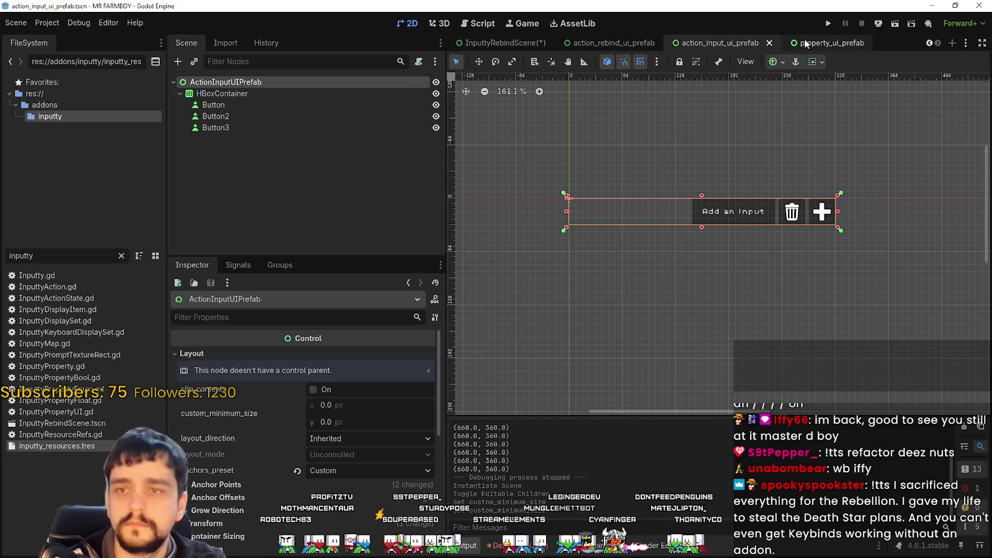
{"action": "left_click", "coordinate": [804, 43]}
{"action": "left_click", "coordinate": [858, 43]}
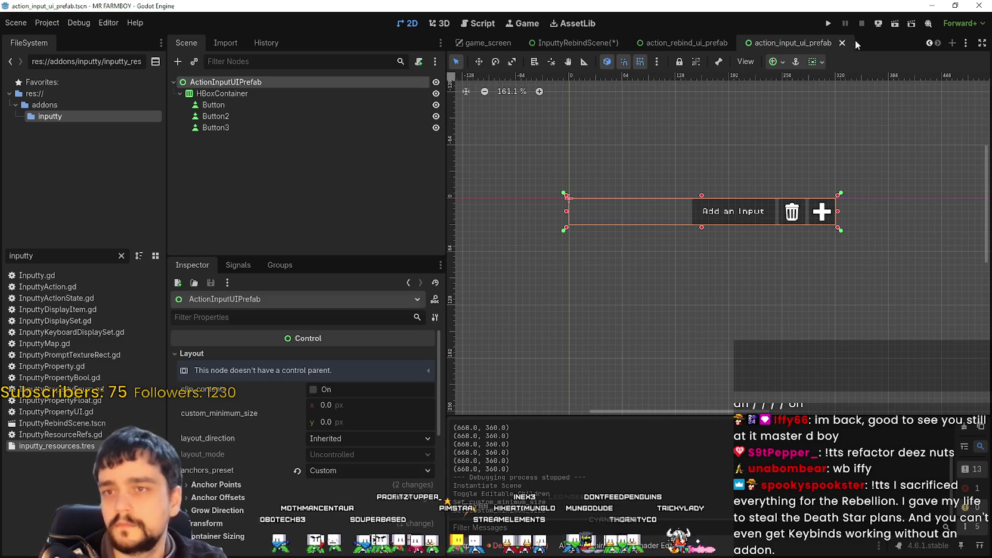
{"action": "left_click", "coordinate": [574, 43]}
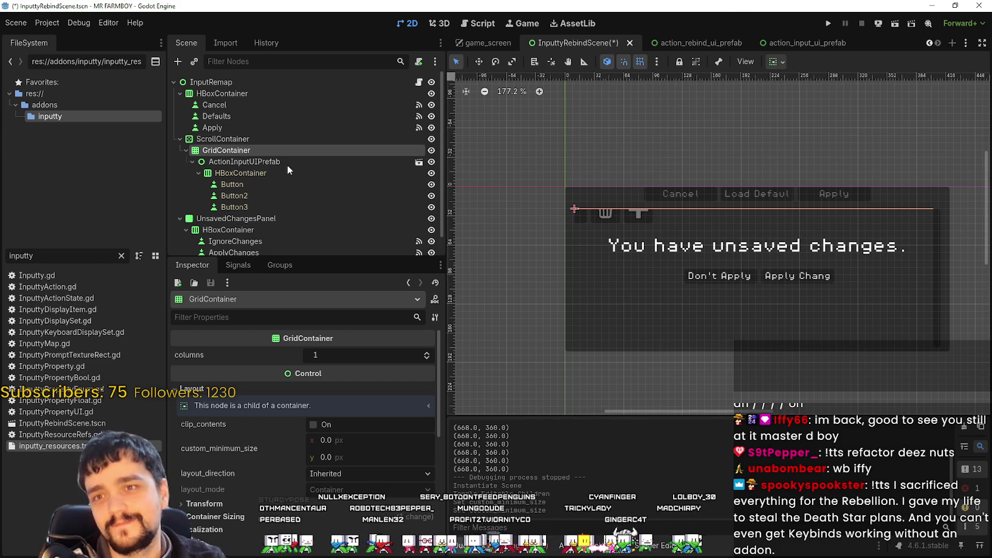
{"action": "right_click", "coordinate": [266, 152]}
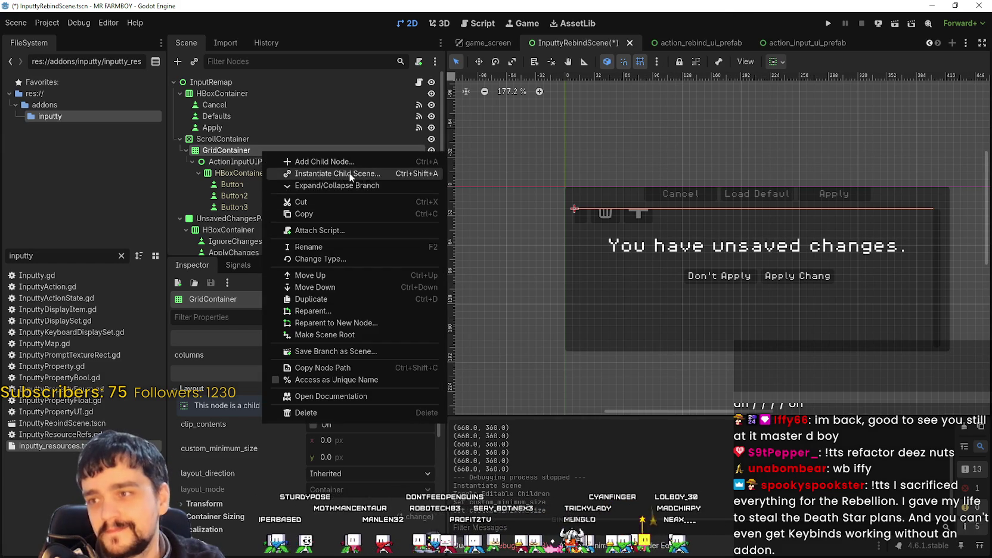
Instance action_rebind_ui_prefab under GridContainer and nest ActionInputUIPrefab inside it.
{"action": "left_click", "coordinate": [349, 172]}
{"action": "type", "text": "acti"}
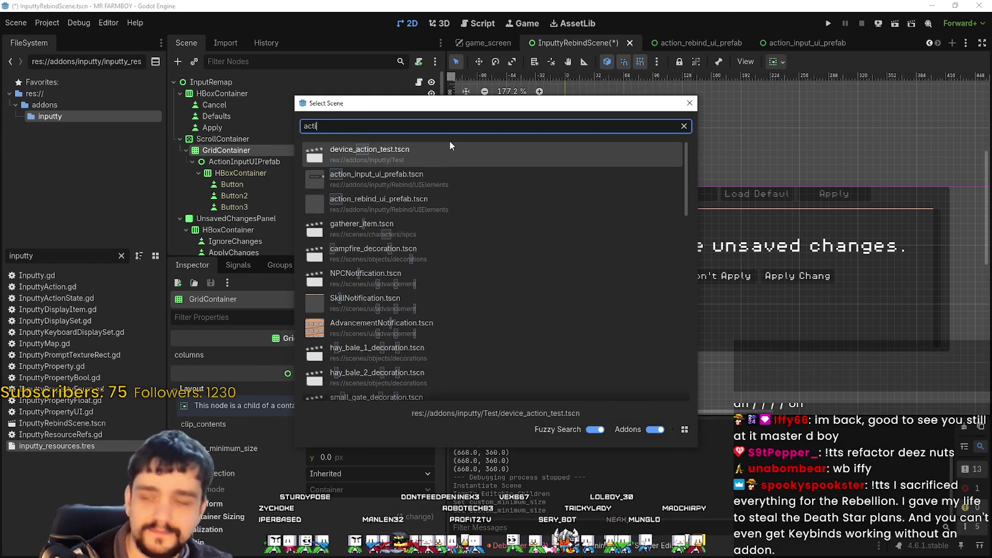
{"action": "type", "text": "on_re"}
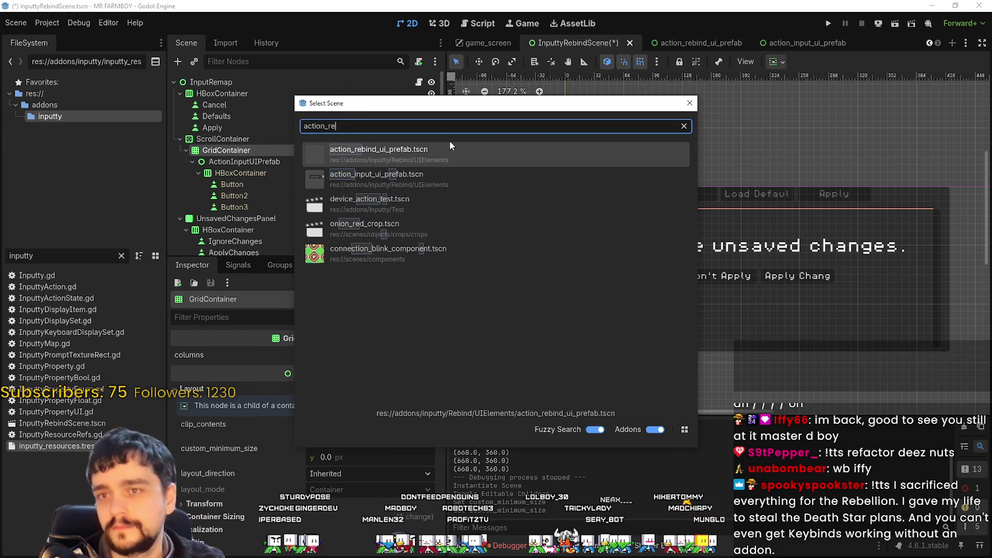
{"action": "double_click", "coordinate": [426, 153]}
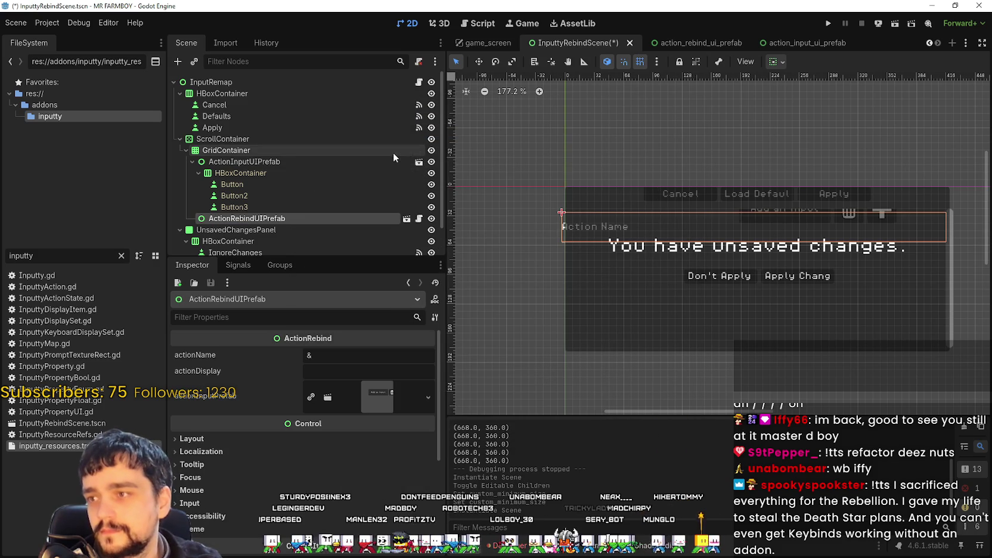
{"action": "mouse_move", "coordinate": [242, 219]}
{"action": "left_mouse_down"}
{"action": "mouse_move", "coordinate": [254, 202]}
{"action": "mouse_move", "coordinate": [254, 159]}
{"action": "left_mouse_up"}
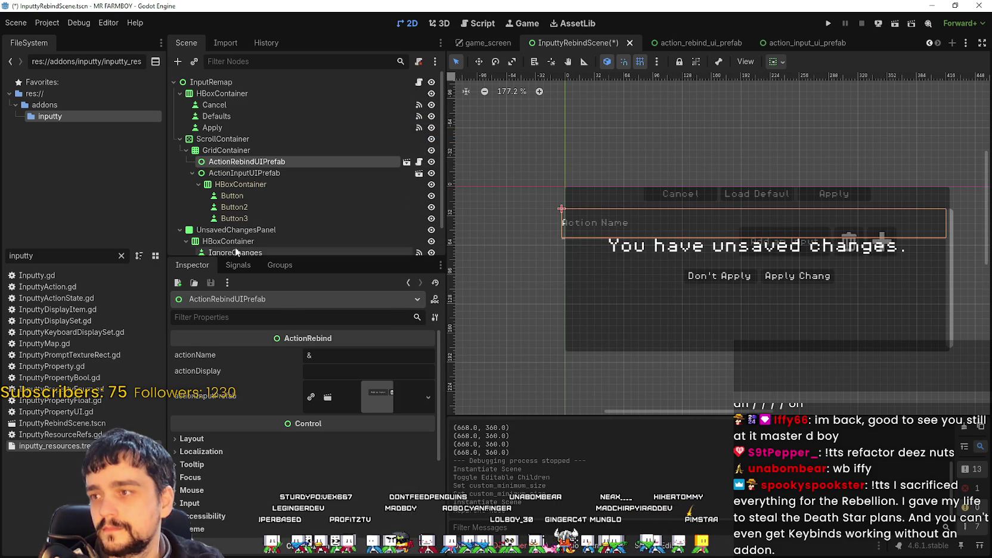
{"action": "scroll", "coordinate": [685, 251], "scroll_direction": "down", "scroll_amount": 3}
{"action": "left_click", "coordinate": [282, 172]}
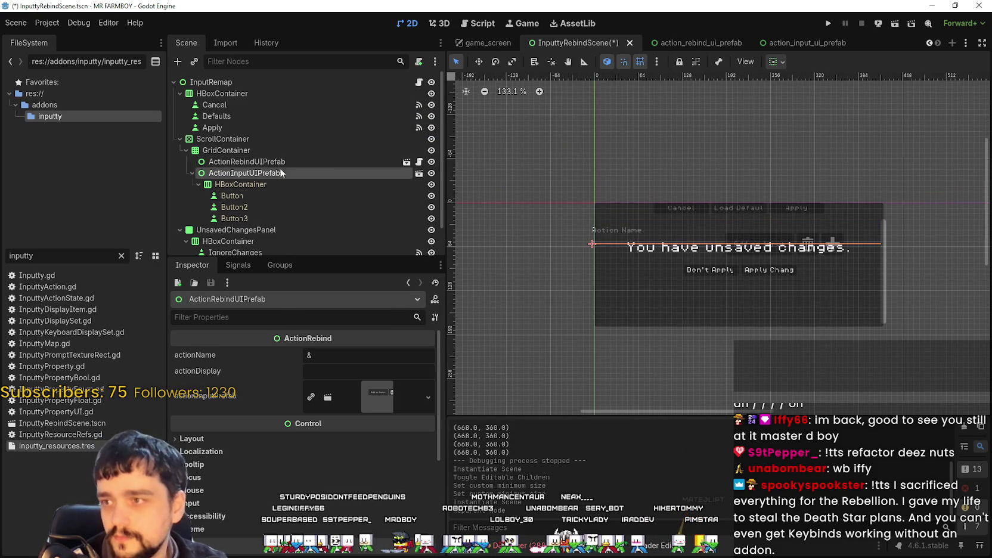
{"action": "left_click_drag", "start_coordinate": [292, 163], "coordinate": [292, 164]}
{"action": "scroll", "coordinate": [739, 238], "scroll_direction": "up", "scroll_amount": 3}
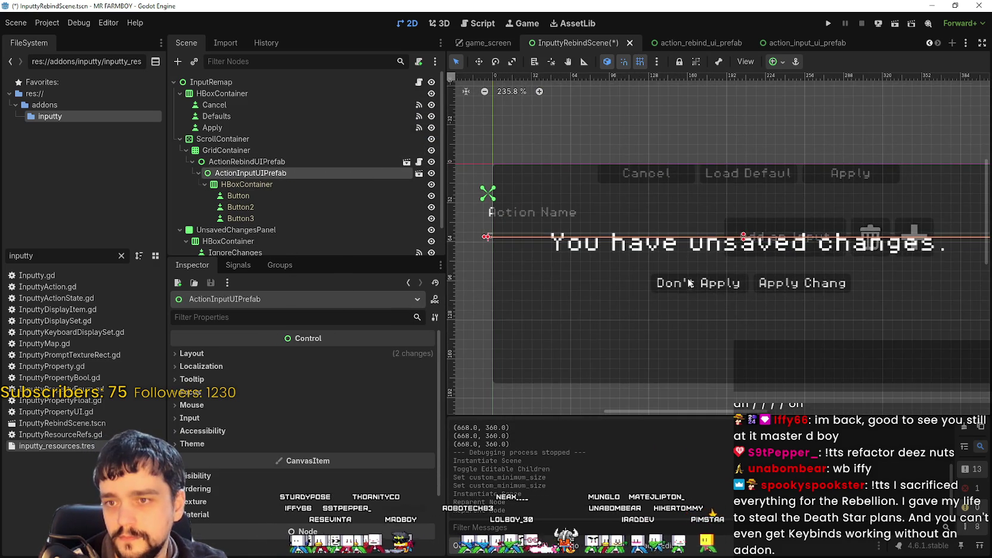
Hide the UnsavedChangesPanel overlay so the Add an Input row is visible.
{"action": "mouse_move", "coordinate": [775, 260]}
{"action": "left_mouse_down"}
{"action": "mouse_move", "coordinate": [682, 253]}
{"action": "mouse_move", "coordinate": [801, 243]}
{"action": "mouse_move", "coordinate": [761, 225]}
{"action": "left_mouse_up"}
{"action": "scroll", "coordinate": [610, 216], "scroll_direction": "down", "scroll_amount": 2}
{"action": "scroll", "coordinate": [250, 206], "scroll_direction": "down", "scroll_amount": 2}
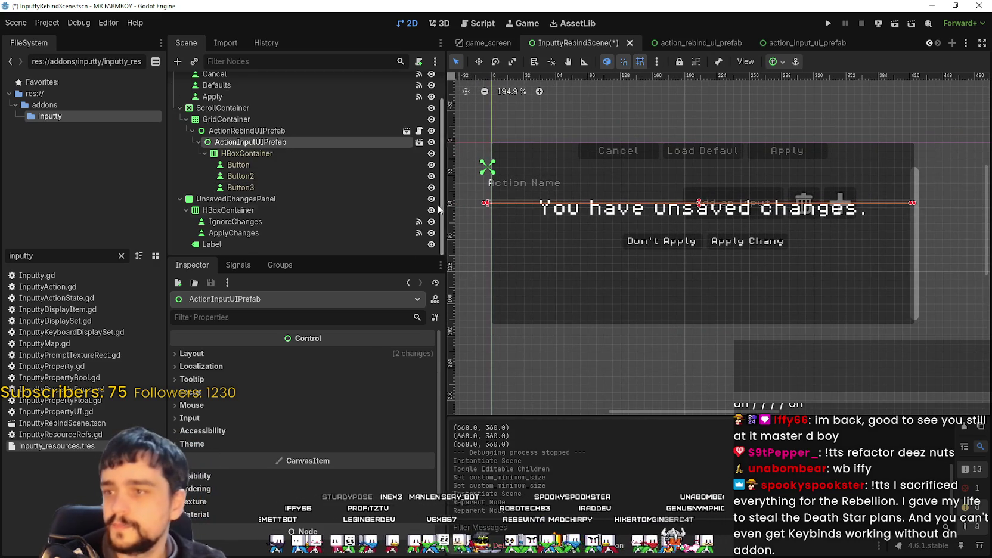
{"action": "left_click", "coordinate": [431, 199]}
{"action": "scroll", "coordinate": [705, 194], "scroll_direction": "up", "scroll_amount": 3}
{"action": "scroll", "coordinate": [705, 194], "scroll_direction": "down", "scroll_amount": 4}
{"action": "scroll", "coordinate": [649, 230], "scroll_direction": "up", "scroll_amount": 2}
{"action": "scroll", "coordinate": [622, 219], "scroll_direction": "down", "scroll_amount": 1}
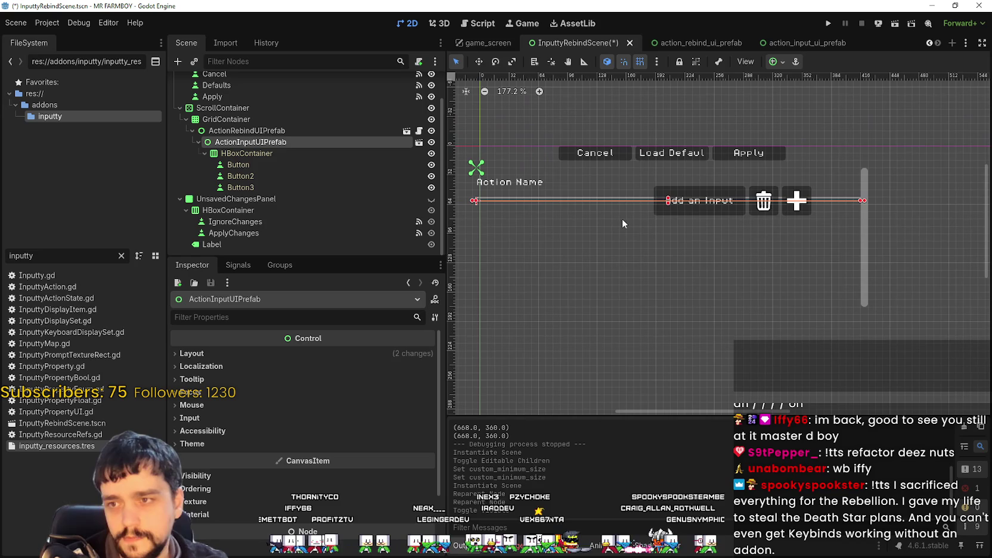
Collapse the buttons and inspect the HBoxContainer, ActionInputUIPrefab and ActionRebindUIPrefab.
{"action": "left_click", "coordinate": [204, 154]}
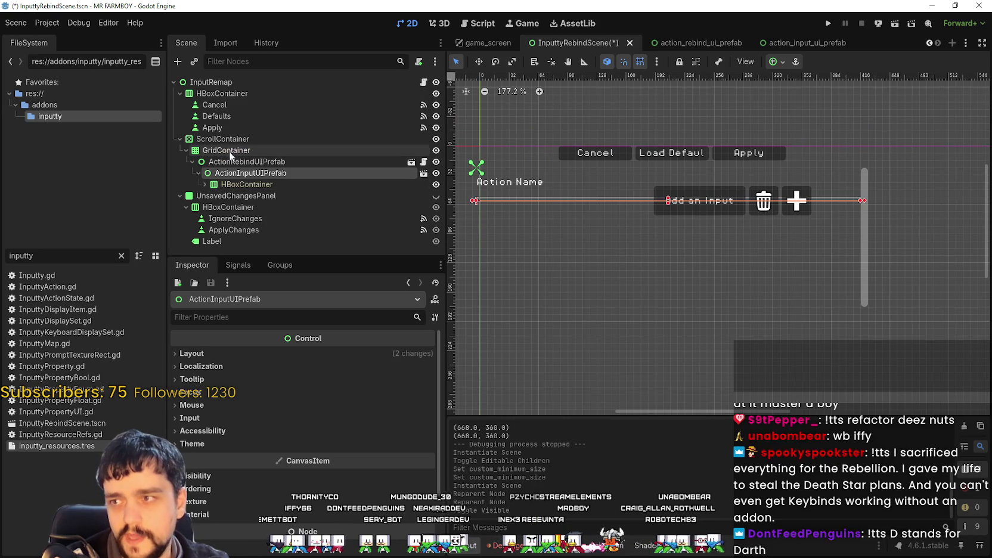
{"action": "left_click", "coordinate": [239, 186]}
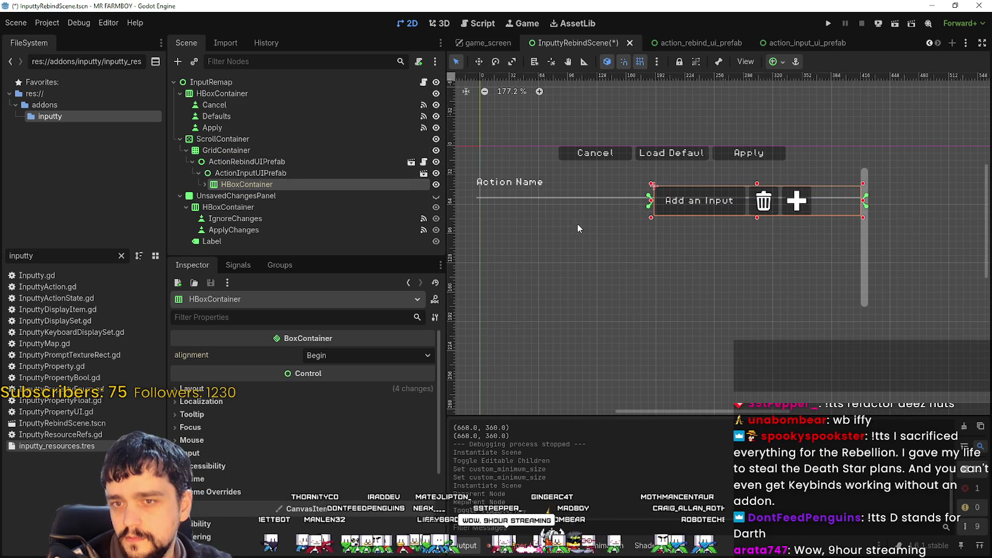
{"action": "left_click", "coordinate": [292, 171]}
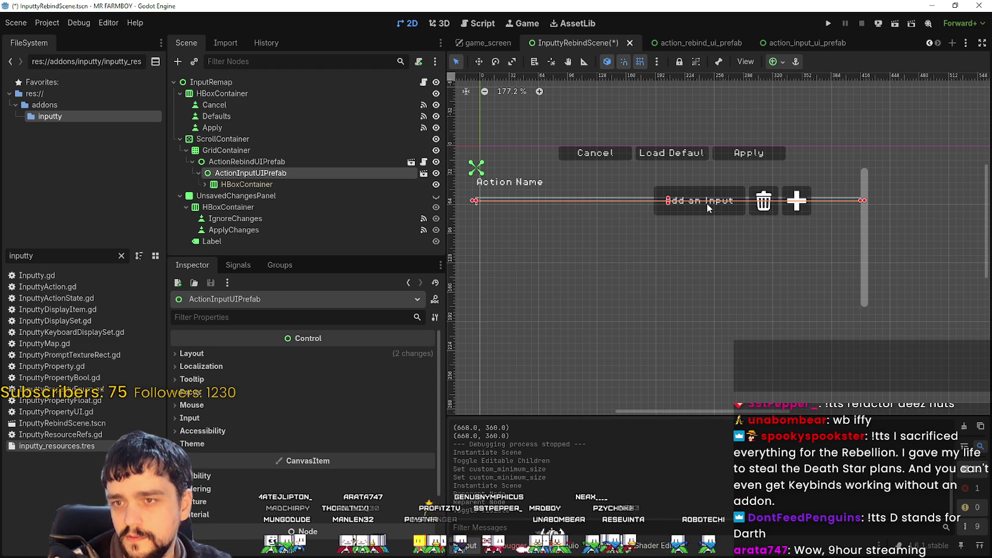
{"action": "left_click", "coordinate": [262, 161]}
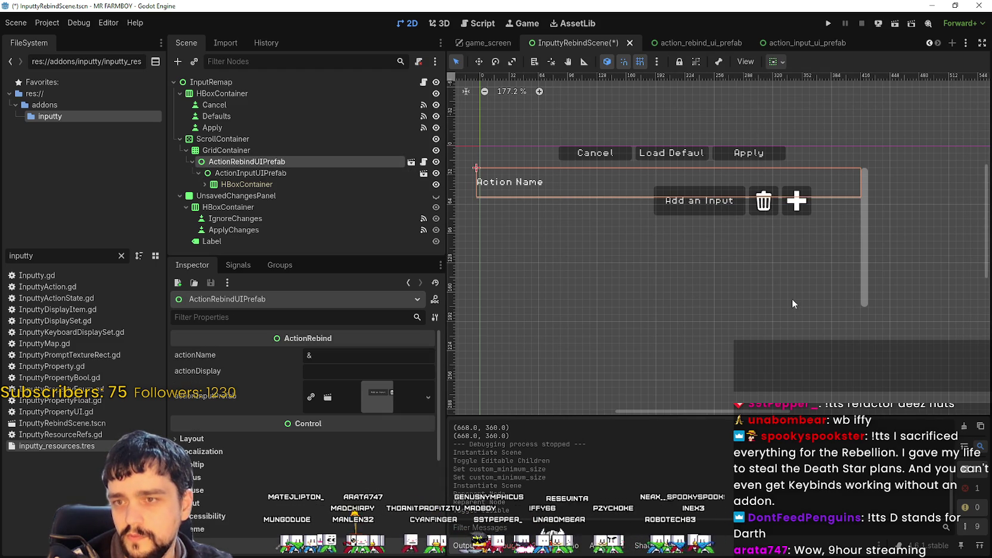
{"action": "scroll", "coordinate": [791, 296], "scroll_direction": "down", "scroll_amount": 2}
{"action": "scroll", "coordinate": [775, 285], "scroll_direction": "up", "scroll_amount": 1}
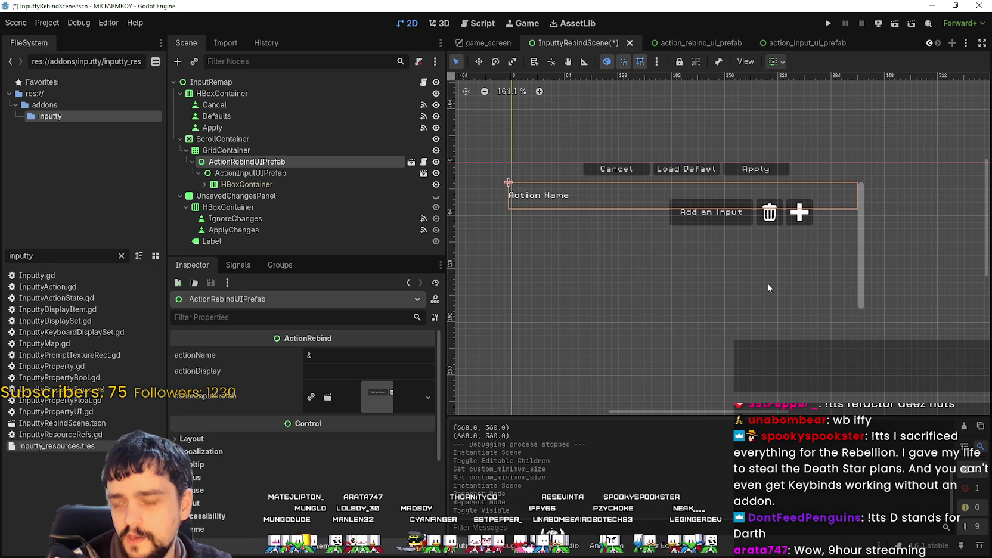
{"action": "left_click", "coordinate": [253, 150]}
{"action": "left_click", "coordinate": [246, 140]}
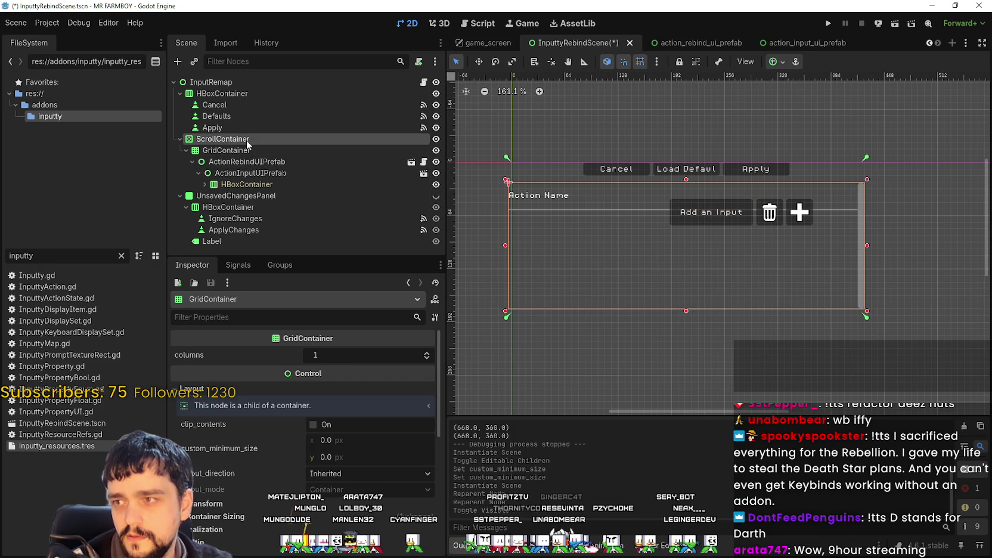
{"action": "scroll", "coordinate": [530, 245], "scroll_direction": "up", "scroll_amount": 2}
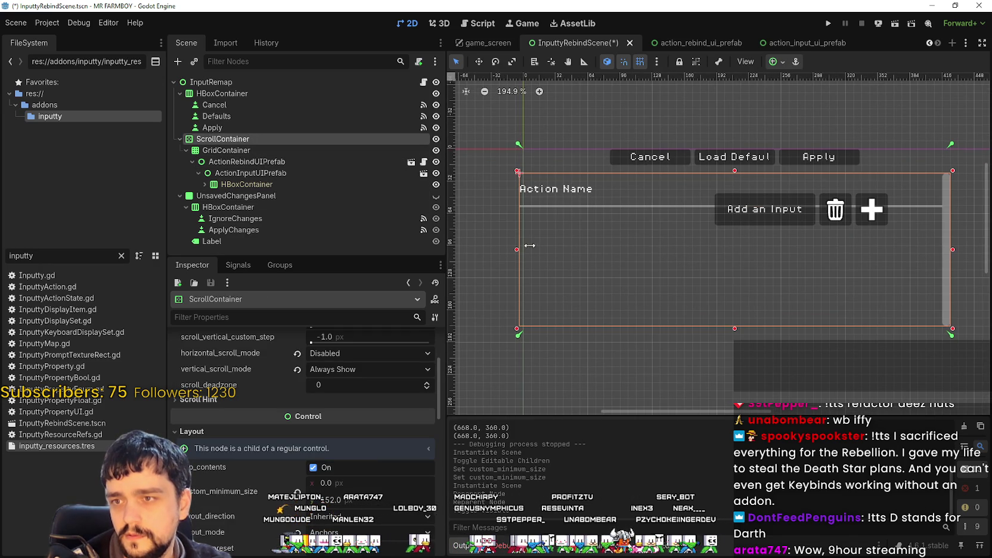
{"action": "scroll", "coordinate": [558, 248], "scroll_direction": "down", "scroll_amount": 1}
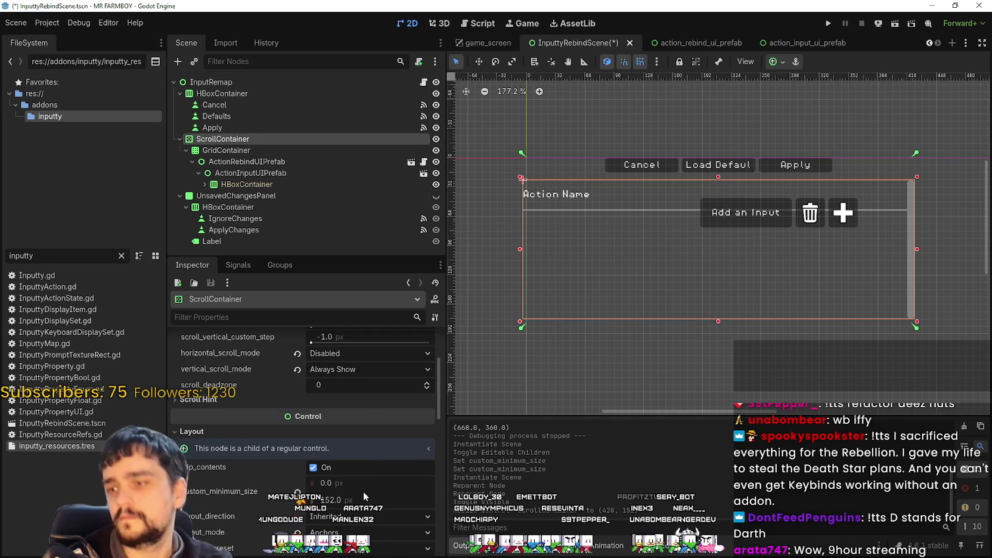
{"action": "scroll", "coordinate": [360, 467], "scroll_direction": "up", "scroll_amount": 2}
{"action": "scroll", "coordinate": [370, 475], "scroll_direction": "down", "scroll_amount": 3}
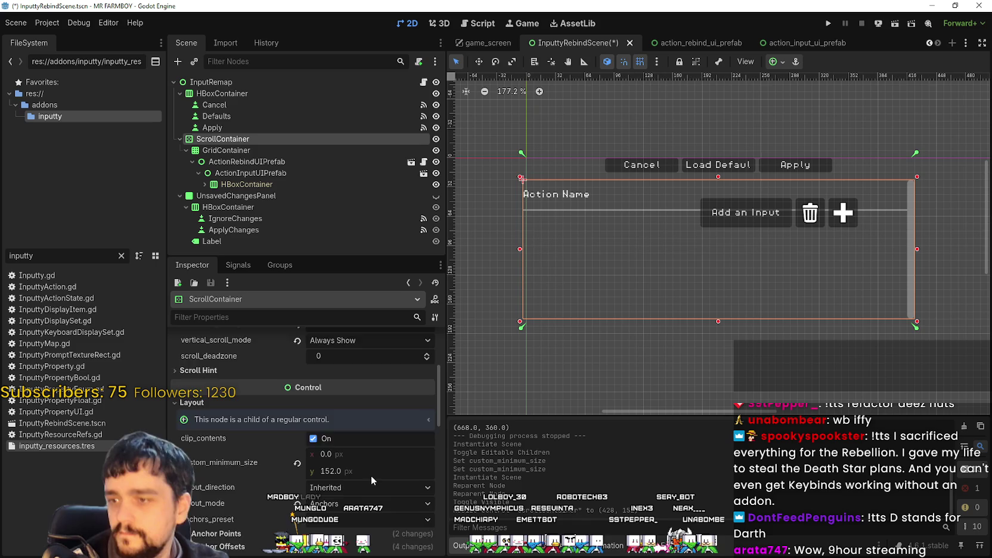
{"action": "scroll", "coordinate": [370, 475], "scroll_direction": "down", "scroll_amount": 3}
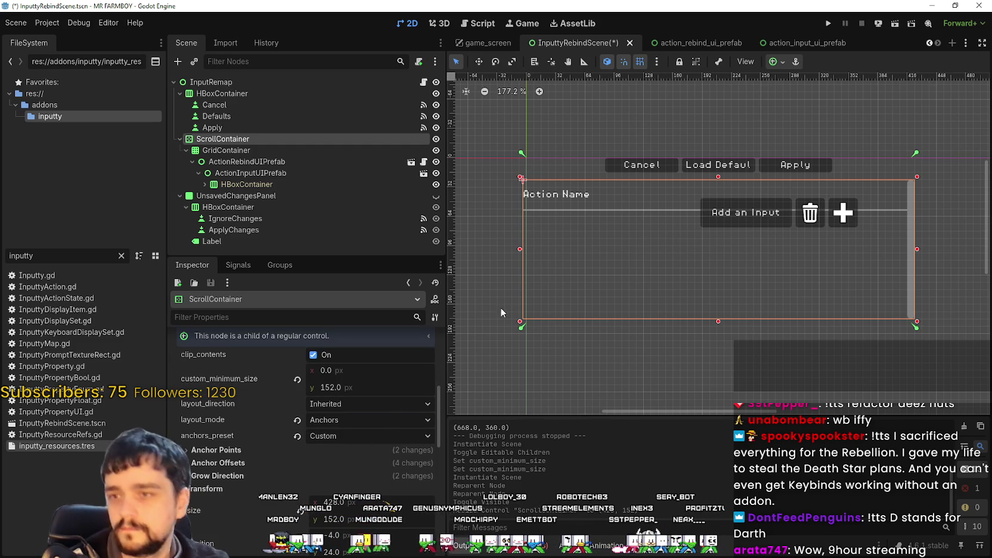
{"action": "left_click", "coordinate": [265, 151]}
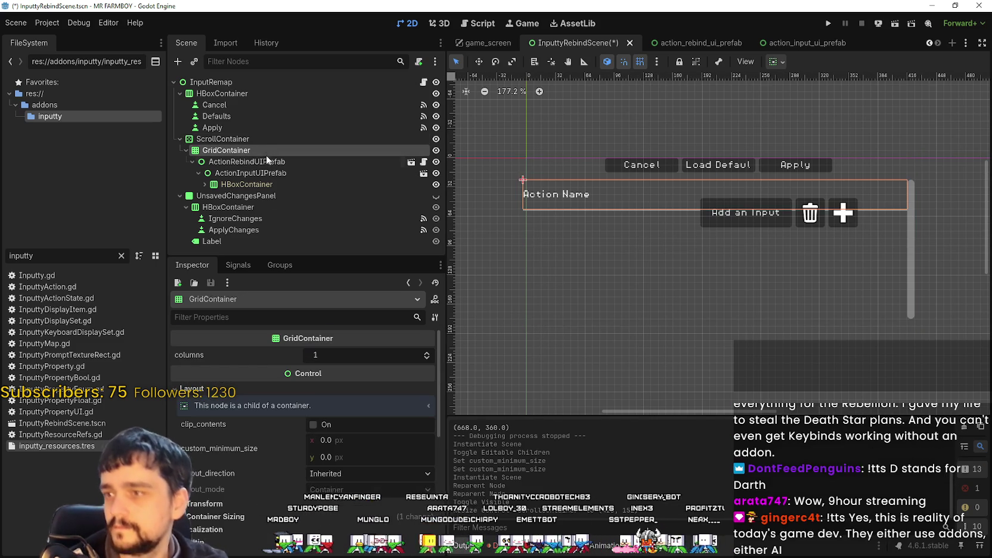
{"action": "scroll", "coordinate": [328, 481], "scroll_direction": "down", "scroll_amount": 1}
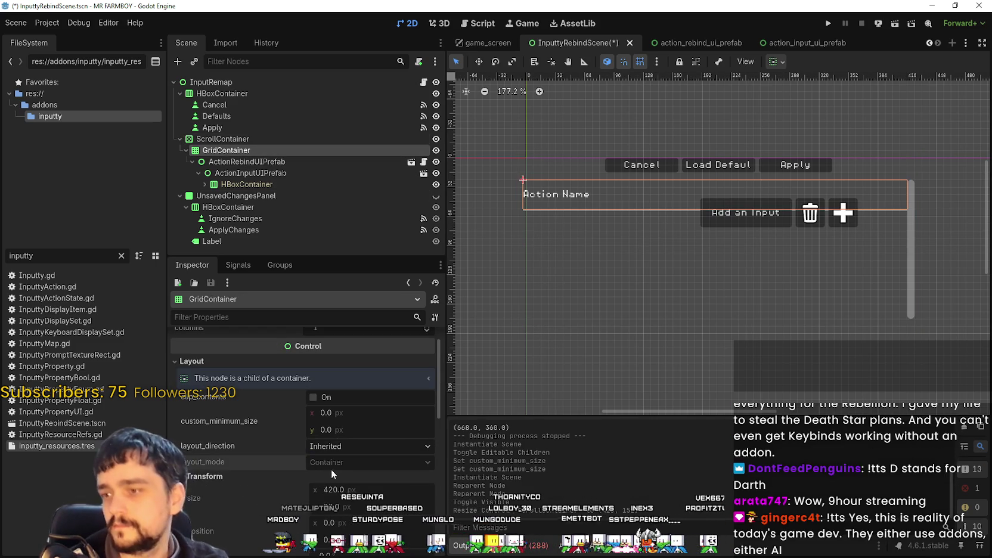
{"action": "scroll", "coordinate": [329, 473], "scroll_direction": "down", "scroll_amount": 4}
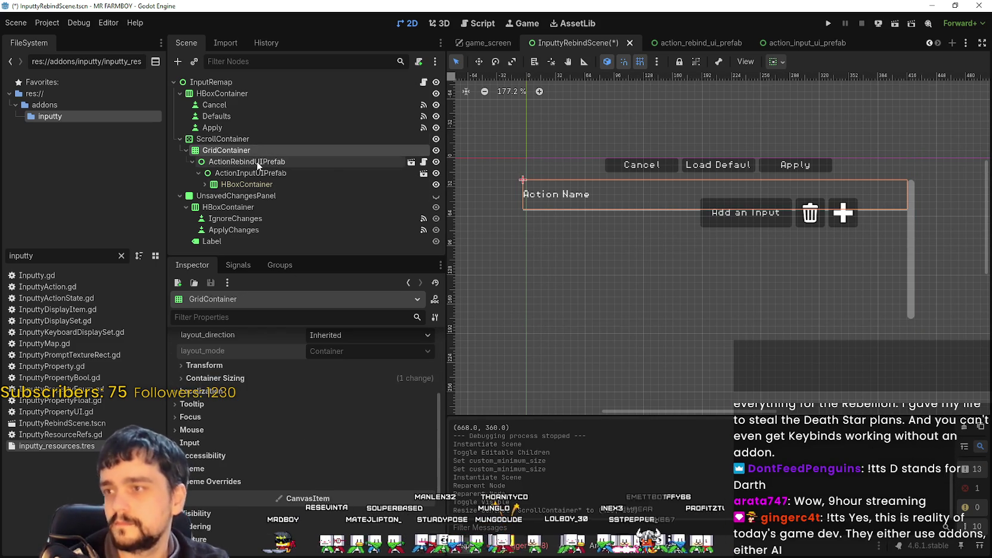
{"action": "left_click", "coordinate": [301, 174]}
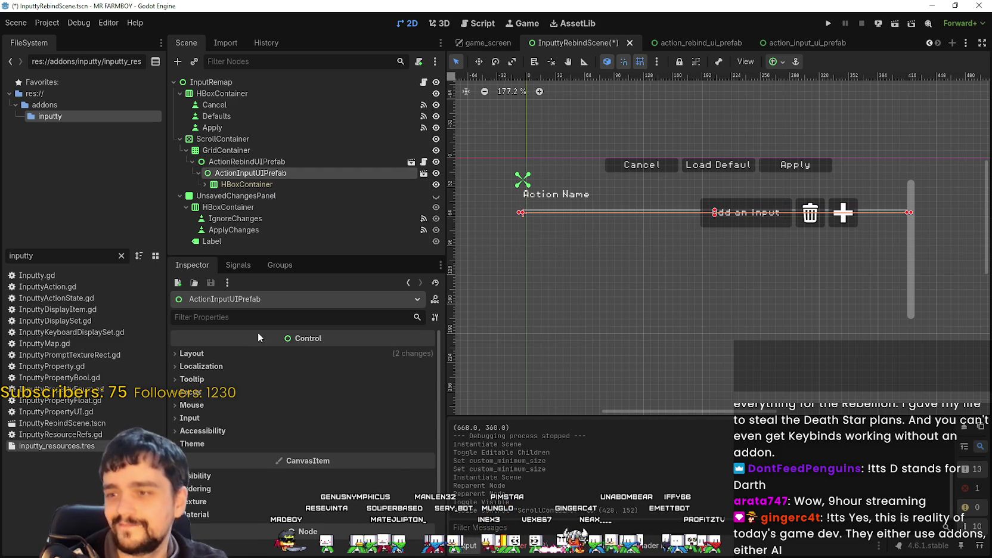
{"action": "left_click", "coordinate": [238, 353]}
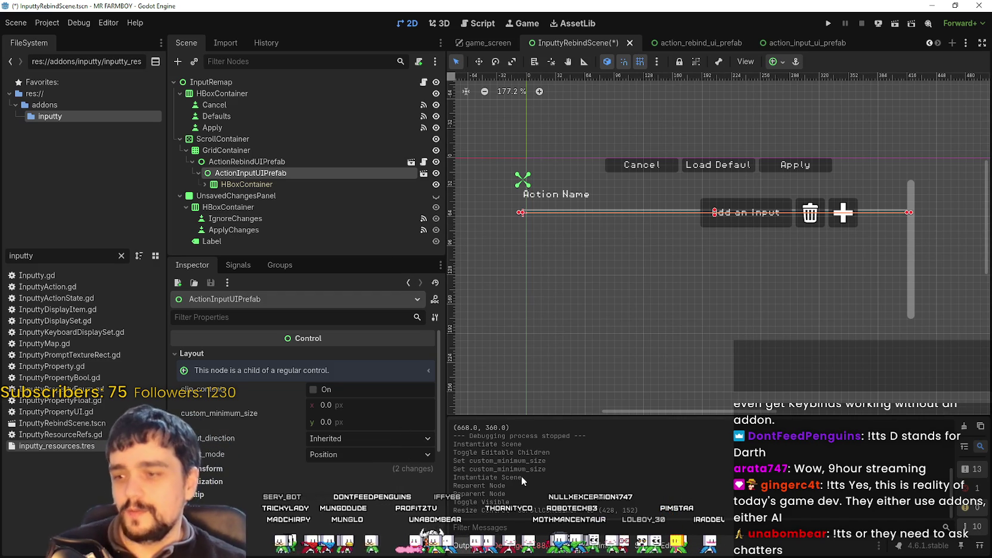
{"action": "scroll", "coordinate": [267, 432], "scroll_direction": "down", "scroll_amount": 5}
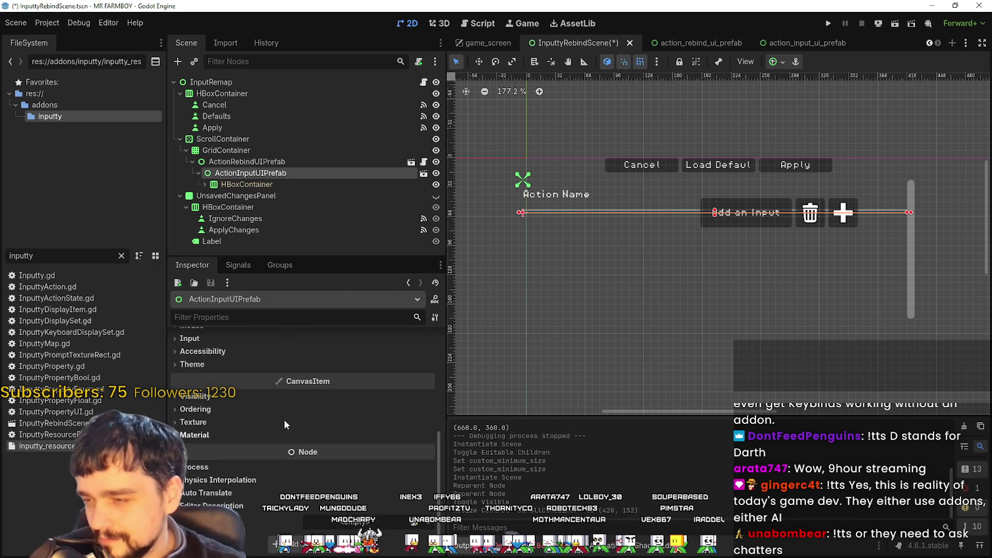
{"action": "left_click", "coordinate": [270, 184]}
{"action": "scroll", "coordinate": [560, 159], "scroll_direction": "up", "scroll_amount": 1}
{"action": "scroll", "coordinate": [598, 164], "scroll_direction": "right", "scroll_amount": 3}
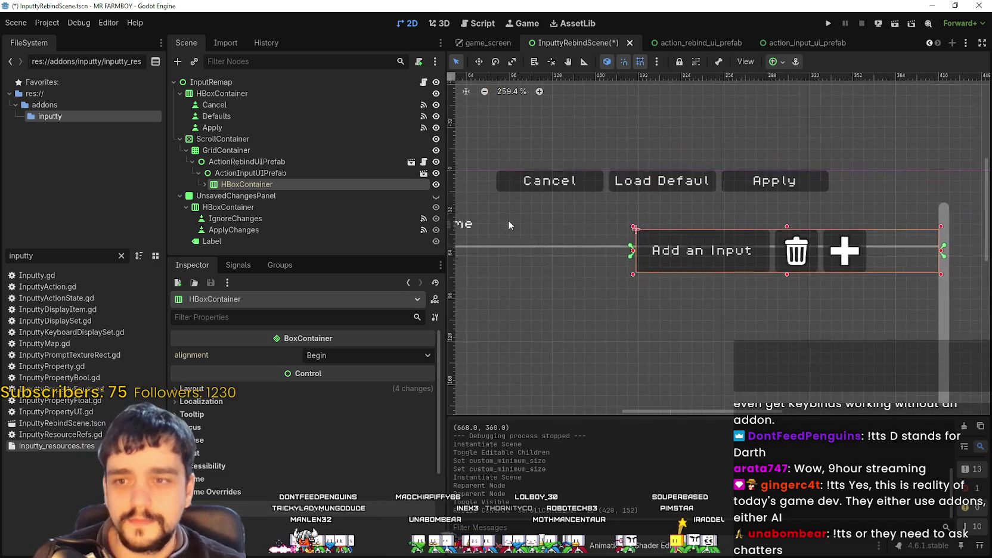
{"action": "scroll", "coordinate": [619, 254], "scroll_direction": "up", "scroll_amount": 1}
{"action": "scroll", "coordinate": [596, 245], "scroll_direction": "down", "scroll_amount": 1}
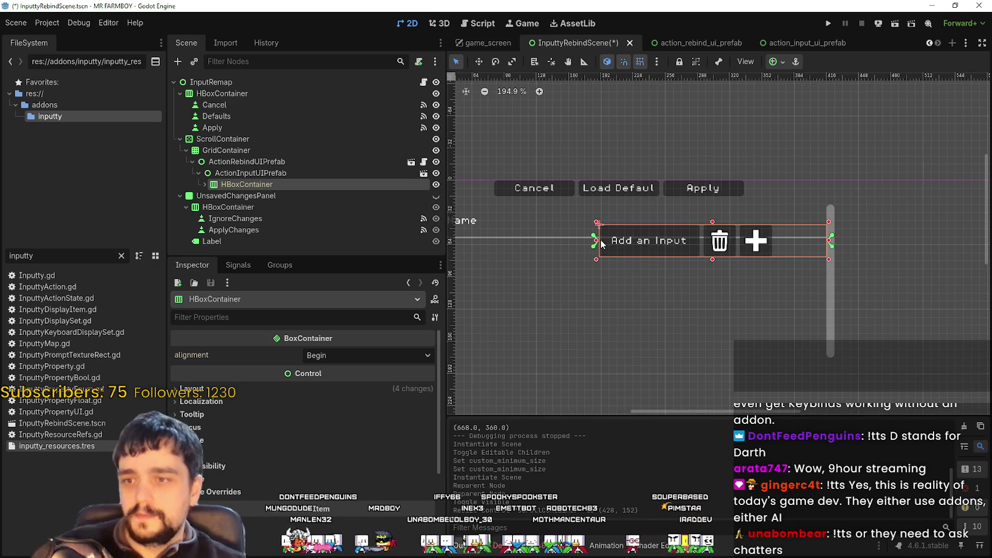
{"action": "left_click", "coordinate": [331, 174]}
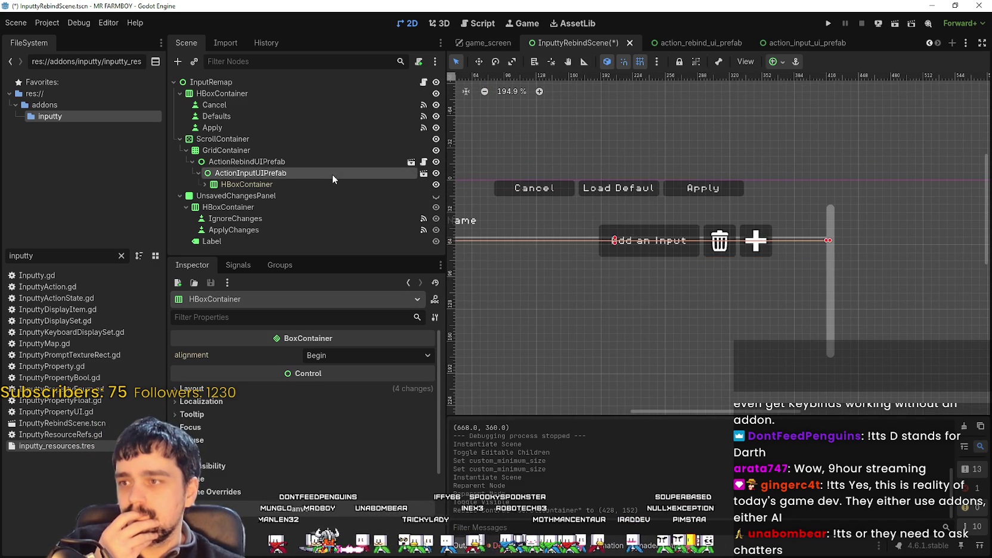
{"action": "left_click", "coordinate": [338, 184]}
{"action": "scroll", "coordinate": [691, 235], "scroll_direction": "left", "scroll_amount": 3}
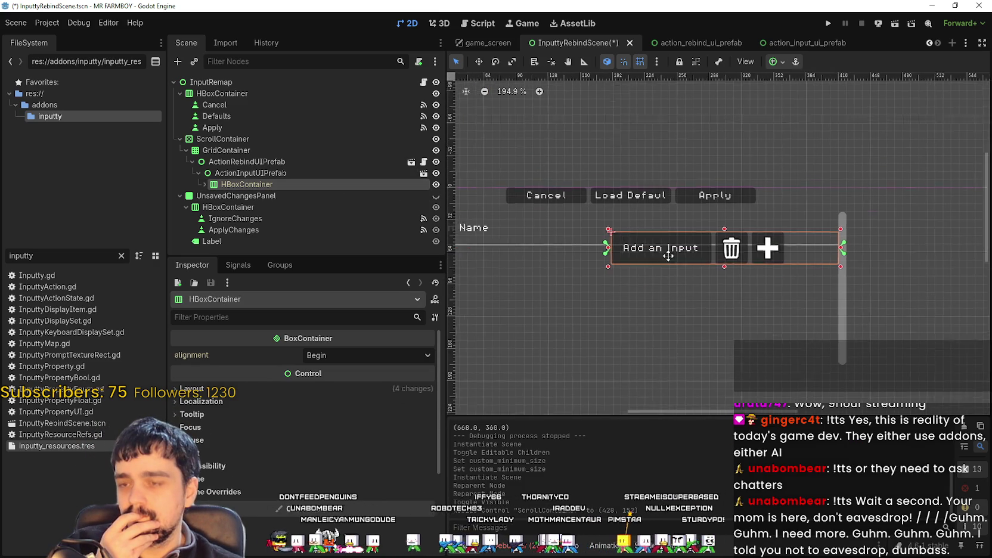
{"action": "scroll", "coordinate": [697, 250], "scroll_direction": "up", "scroll_amount": 1}
{"action": "scroll", "coordinate": [704, 258], "scroll_direction": "down", "scroll_amount": 1}
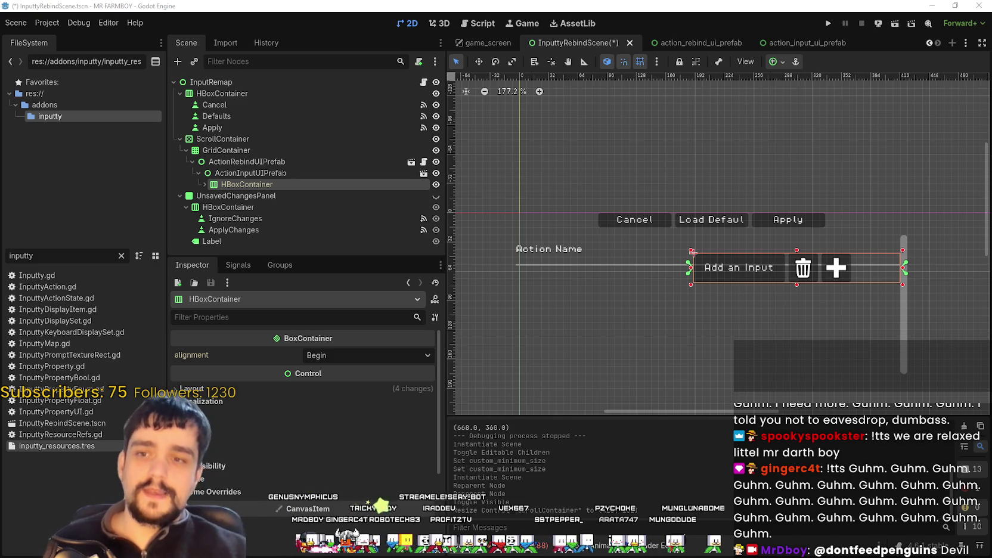
Inspect ActionInputUIPrefab and its HBoxContainer of buttons, then collapse its branch.
{"action": "scroll", "coordinate": [769, 285], "scroll_direction": "up", "scroll_amount": 3}
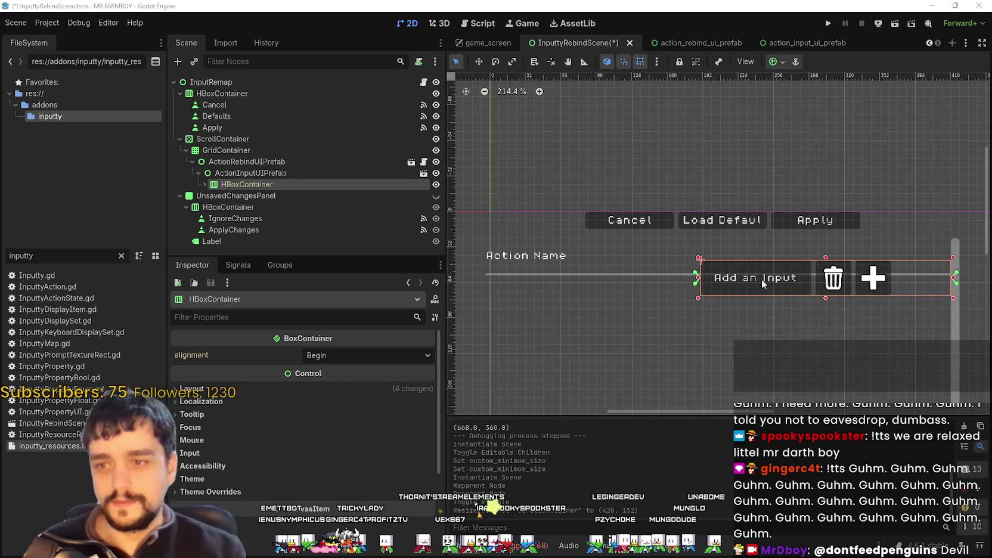
{"action": "left_click", "coordinate": [238, 170]}
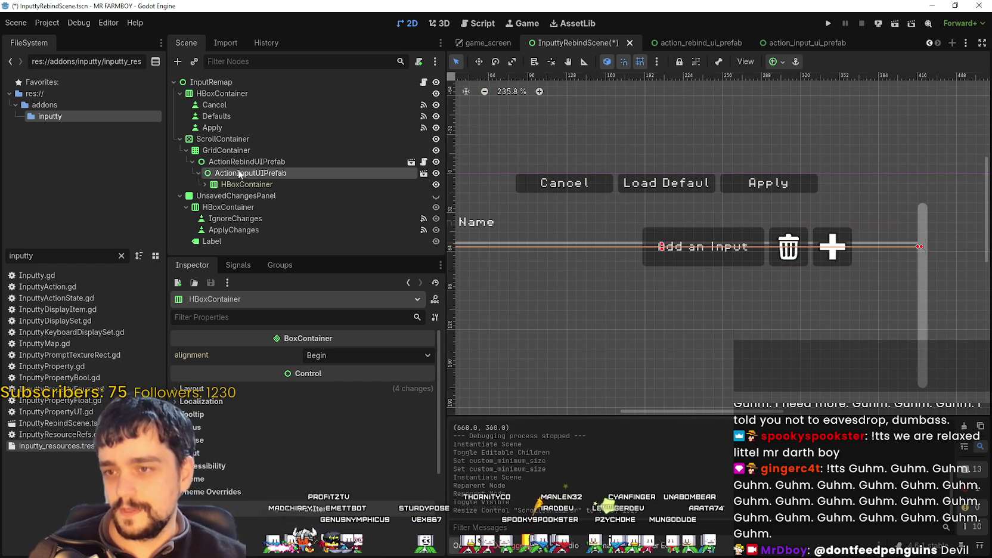
{"action": "scroll", "coordinate": [650, 257], "scroll_direction": "down", "scroll_amount": 6}
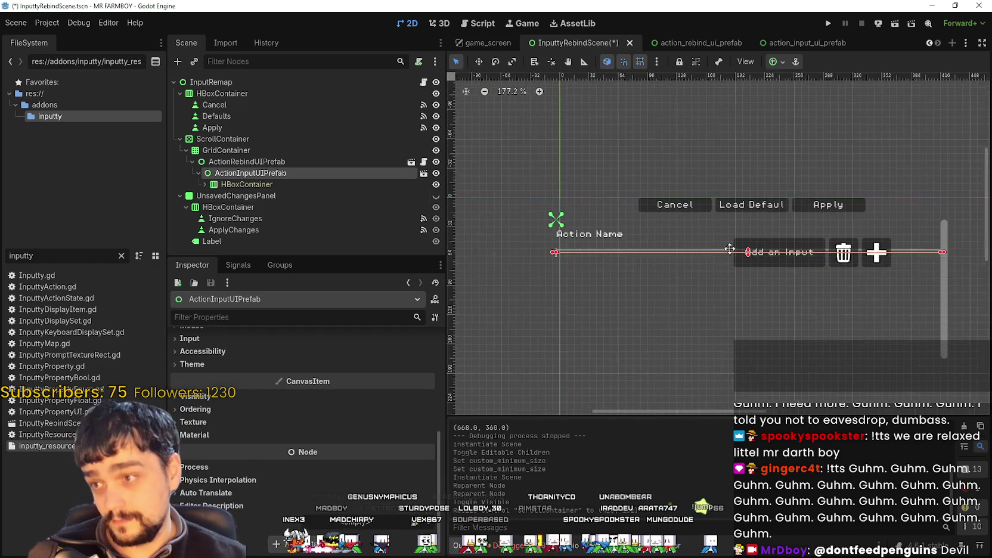
{"action": "scroll", "coordinate": [715, 249], "scroll_direction": "up", "scroll_amount": 10}
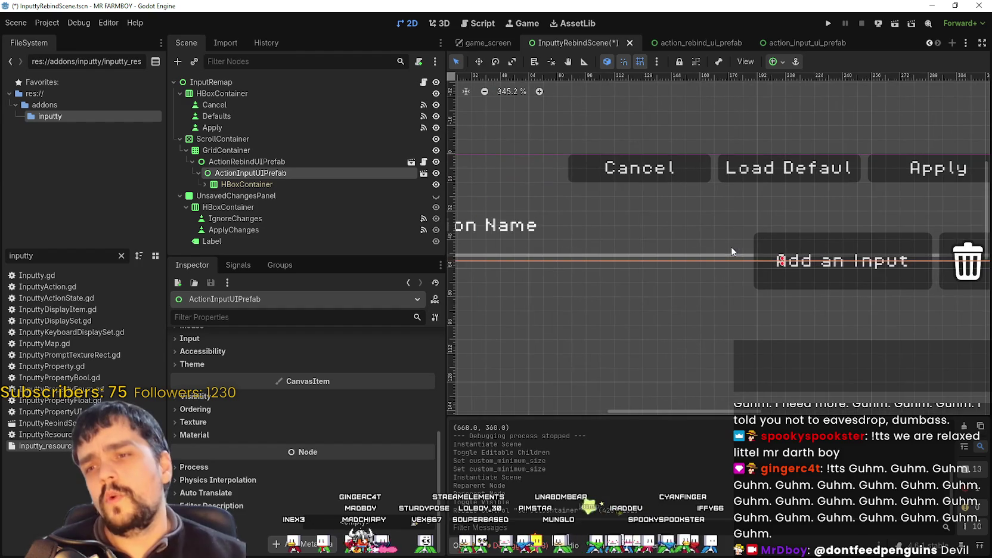
{"action": "scroll", "coordinate": [731, 245], "scroll_direction": "down", "scroll_amount": 3}
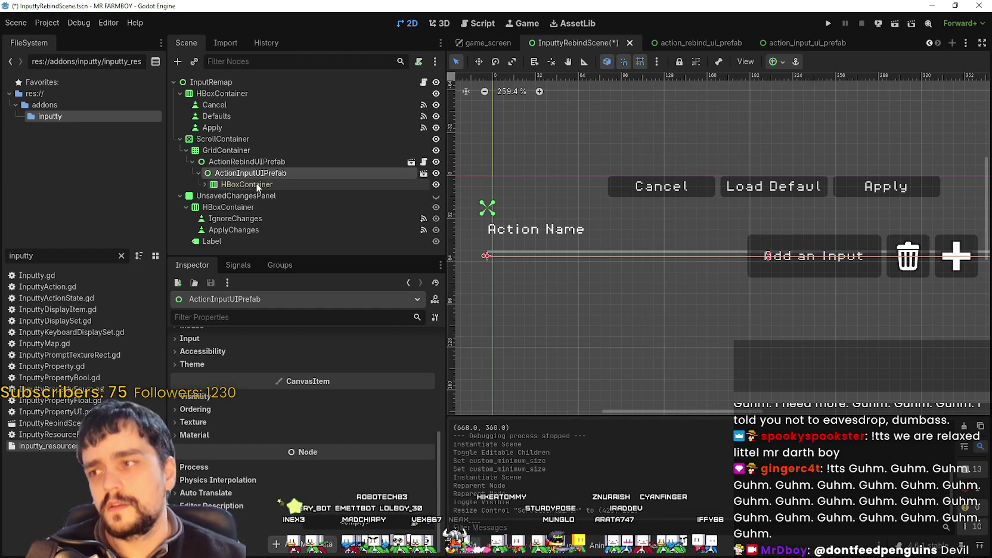
{"action": "left_click", "coordinate": [219, 185]}
{"action": "left_click", "coordinate": [199, 173]}
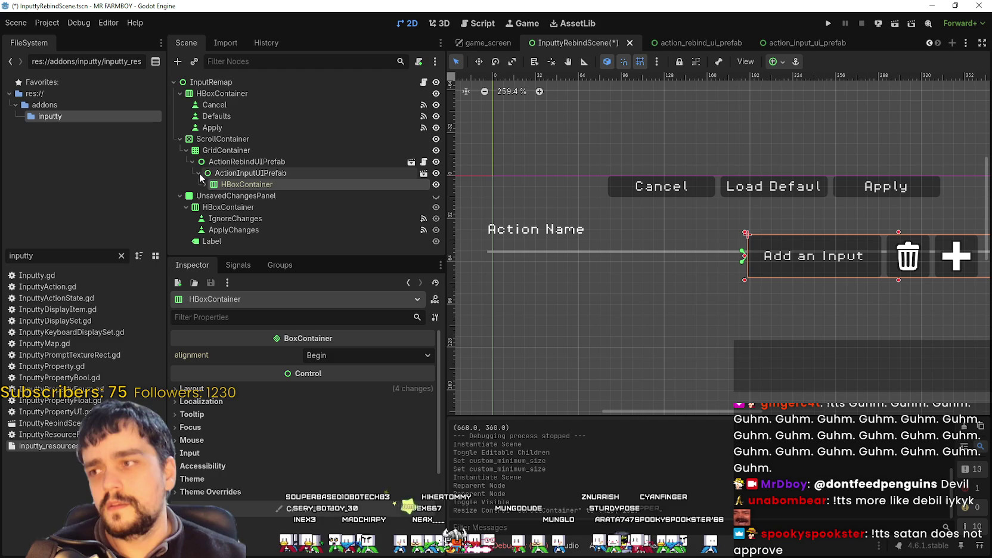
Compare ActionRebindUIPrefab with ActionInputUIPrefab, then duplicate ActionInputUIPrefab with Ctrl+D.
{"action": "left_click", "coordinate": [260, 162]}
{"action": "scroll", "coordinate": [678, 201], "scroll_direction": "down", "scroll_amount": 2}
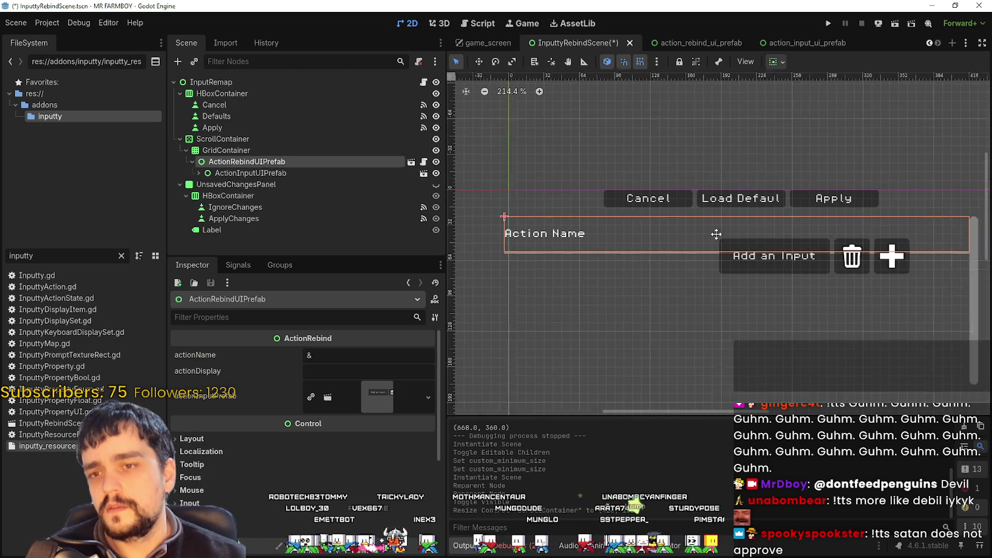
{"action": "left_click", "coordinate": [335, 173]}
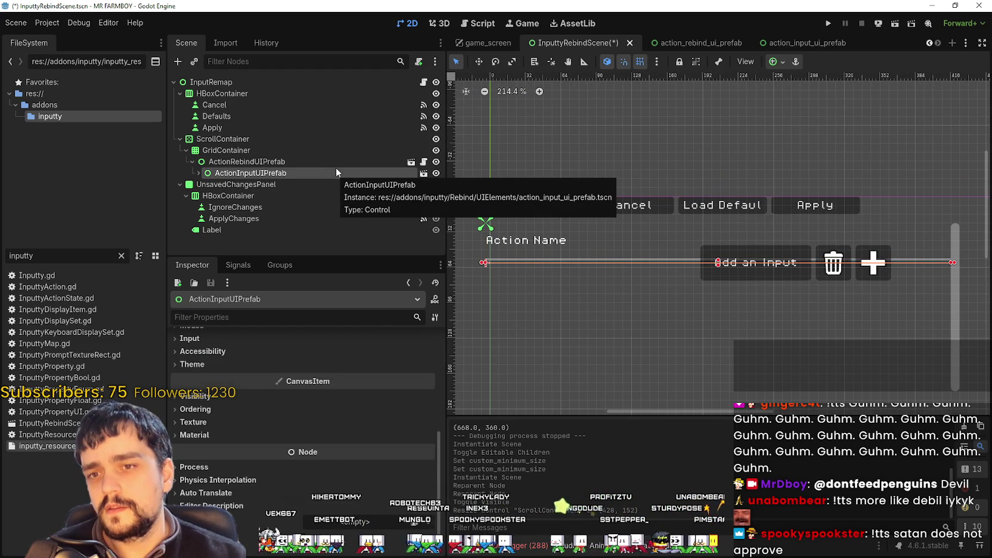
{"action": "left_click", "coordinate": [331, 161]}
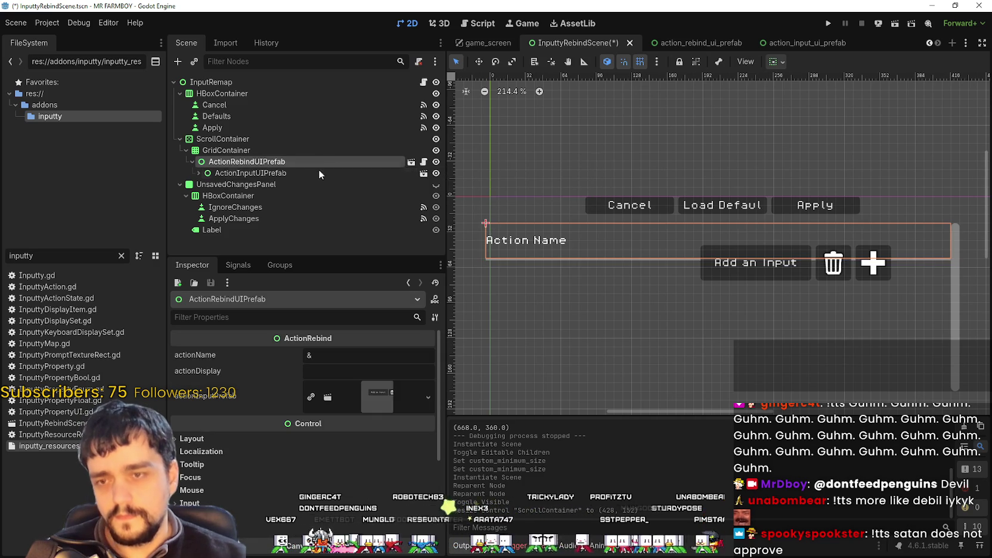
{"action": "left_click", "coordinate": [313, 172]}
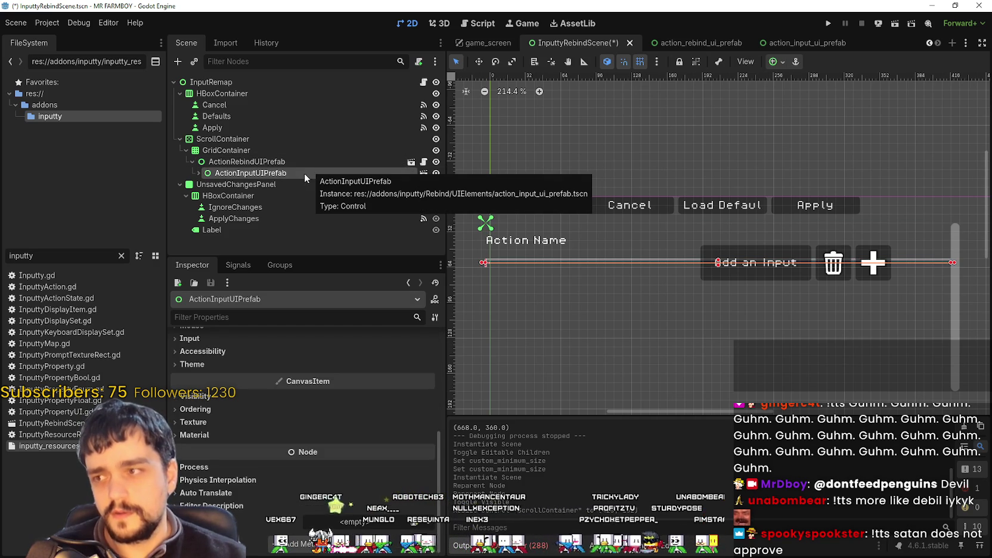
{"action": "left_click", "coordinate": [266, 161]}
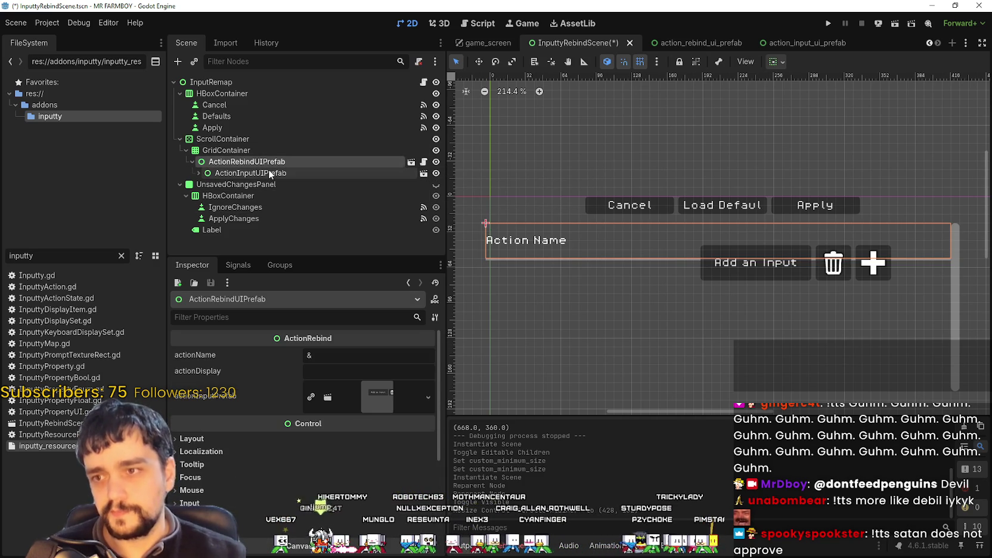
{"action": "left_click", "coordinate": [267, 173]}
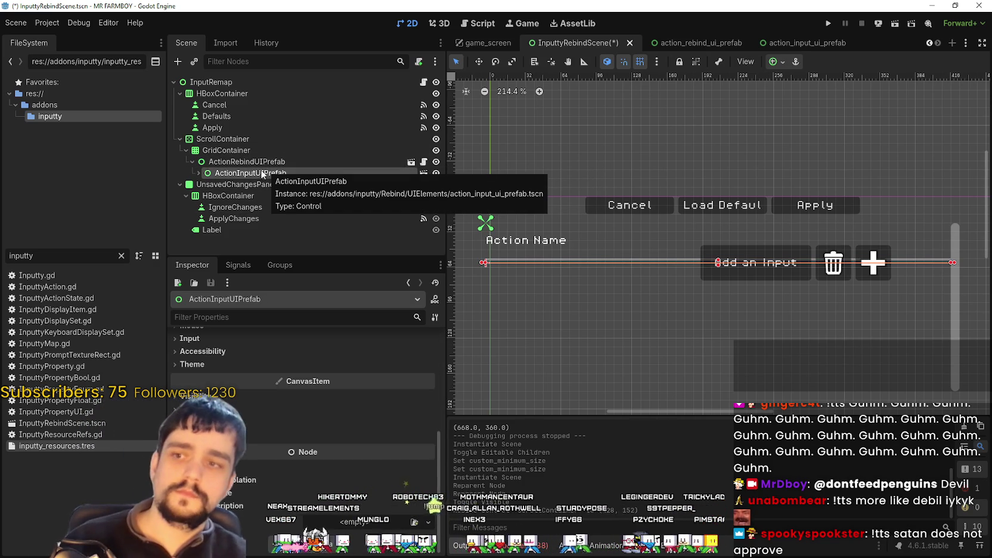
{"action": "key", "text": "ctrl+d"}
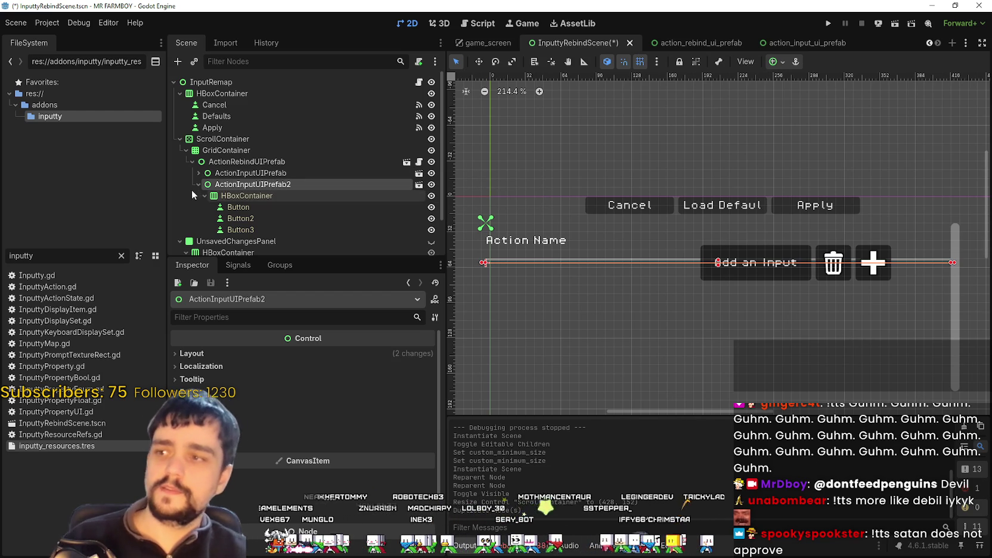
Compare the original with ActionInputUIPrefab2, checking the duplicate's Button2 and Button3.
{"action": "left_click", "coordinate": [198, 184]}
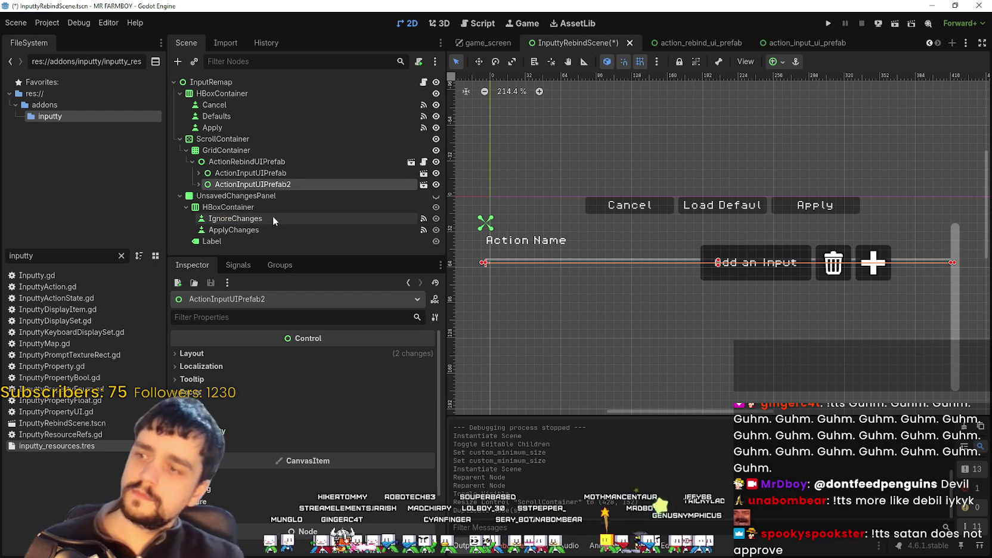
{"action": "left_click", "coordinate": [264, 173]}
{"action": "left_click", "coordinate": [264, 185]}
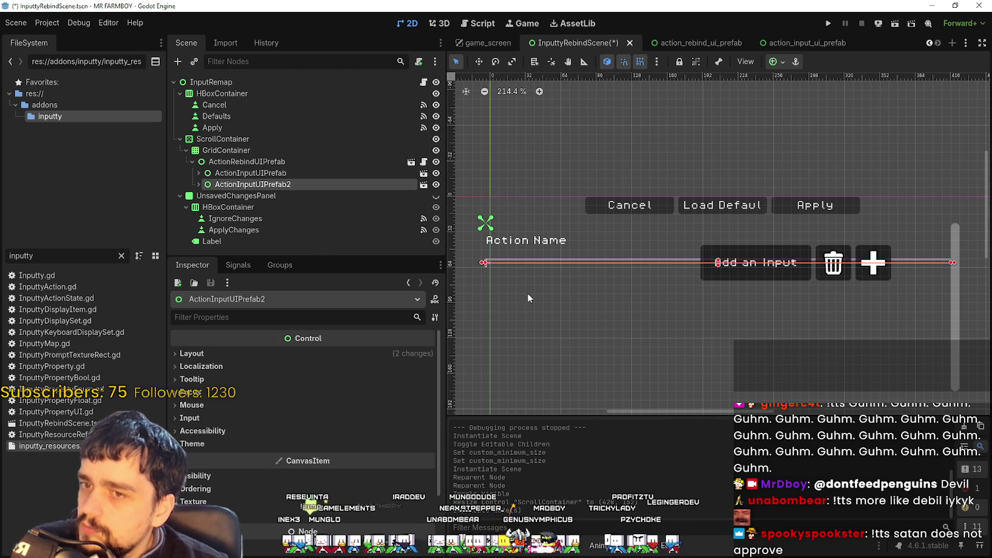
{"action": "left_click", "coordinate": [198, 185]}
{"action": "left_click", "coordinate": [249, 218]}
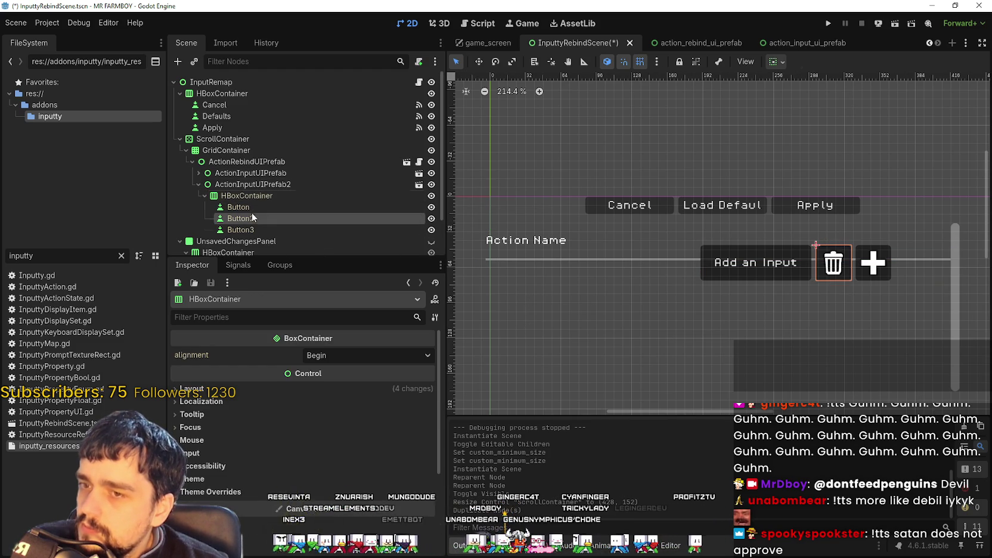
{"action": "left_click", "coordinate": [250, 228]}
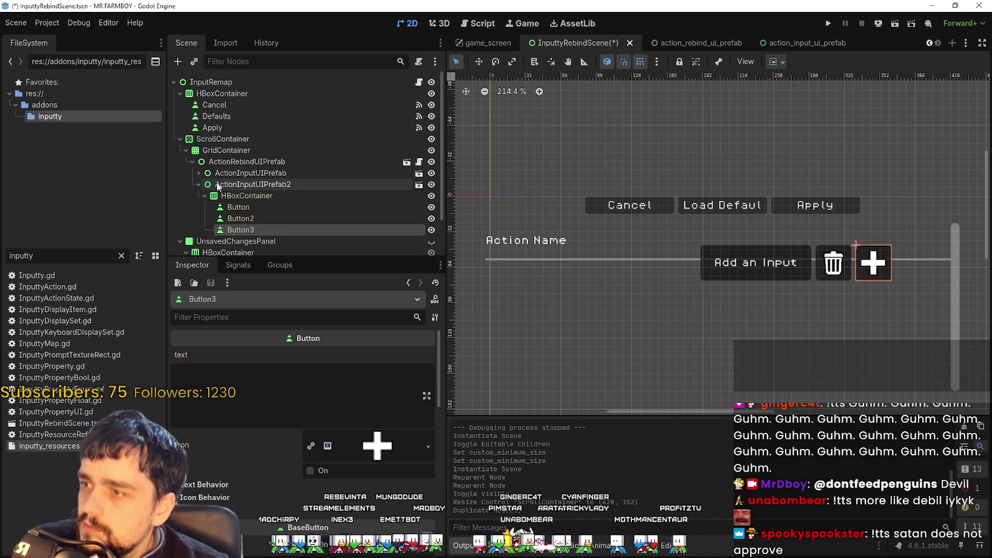
{"action": "left_click", "coordinate": [198, 185]}
Drag the original ActionInputUIPrefab beneath ActionInputUIPrefab2.
{"action": "left_click", "coordinate": [227, 186]}
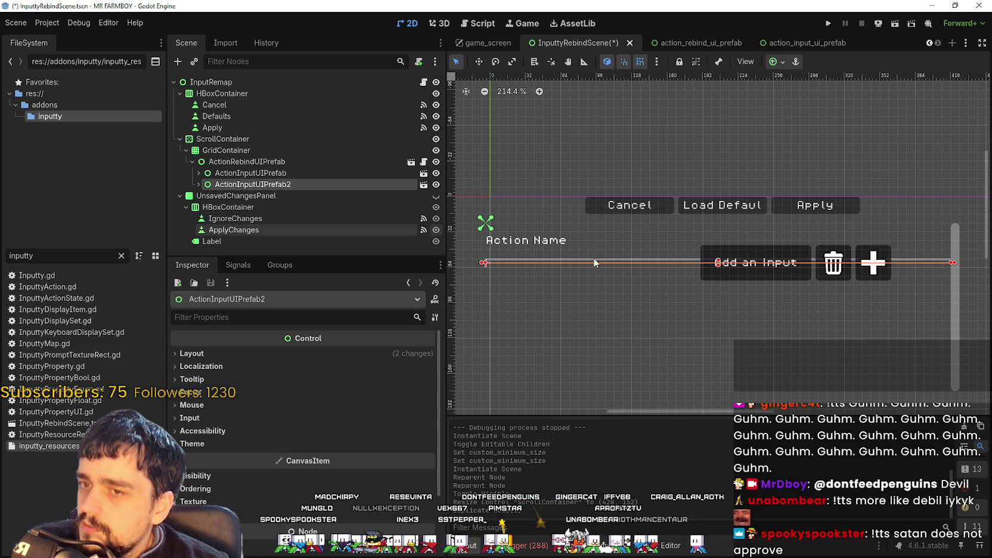
{"action": "scroll", "coordinate": [737, 278], "scroll_direction": "down", "scroll_amount": 1}
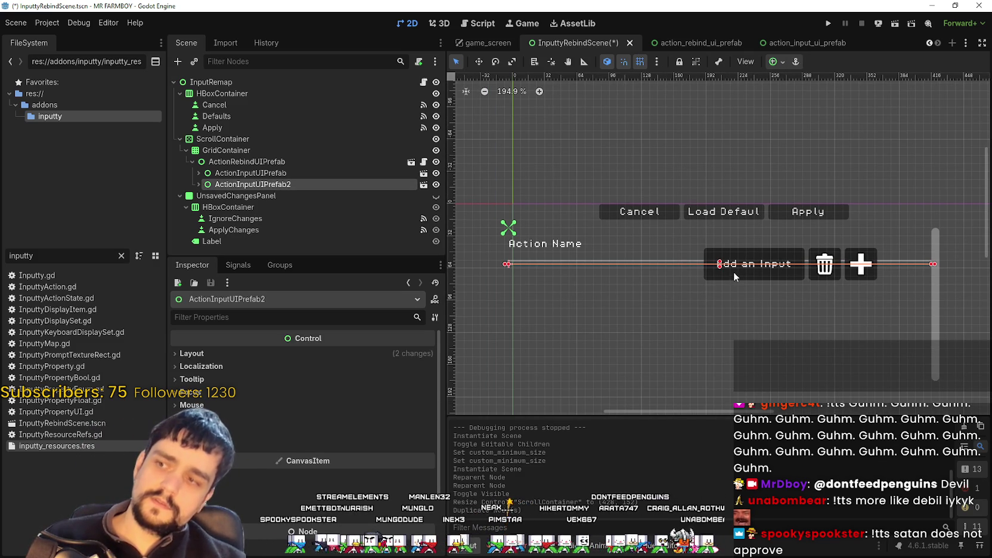
{"action": "left_click", "coordinate": [208, 160]}
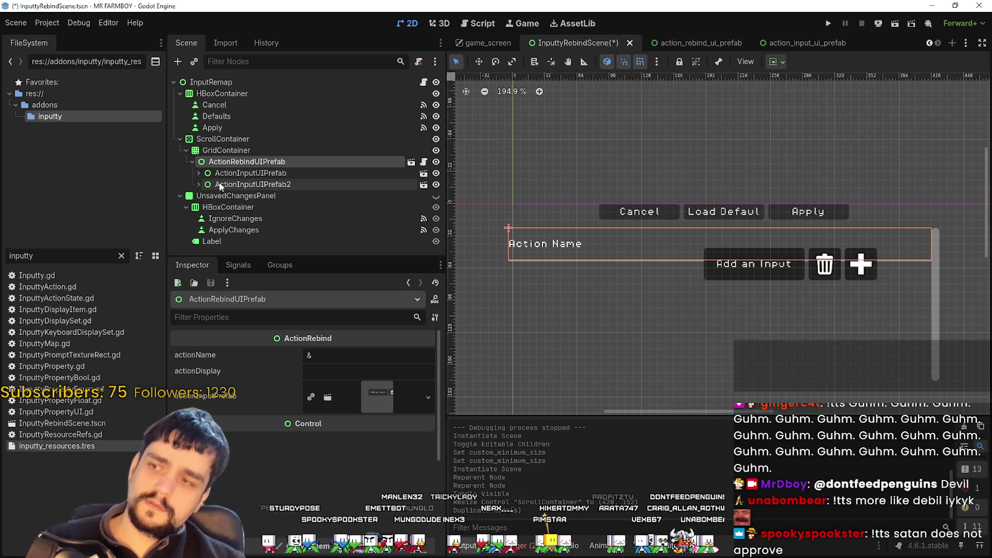
{"action": "mouse_move", "coordinate": [235, 173]}
{"action": "left_mouse_down"}
{"action": "mouse_move", "coordinate": [232, 185]}
{"action": "mouse_move", "coordinate": [244, 174]}
{"action": "left_mouse_up"}
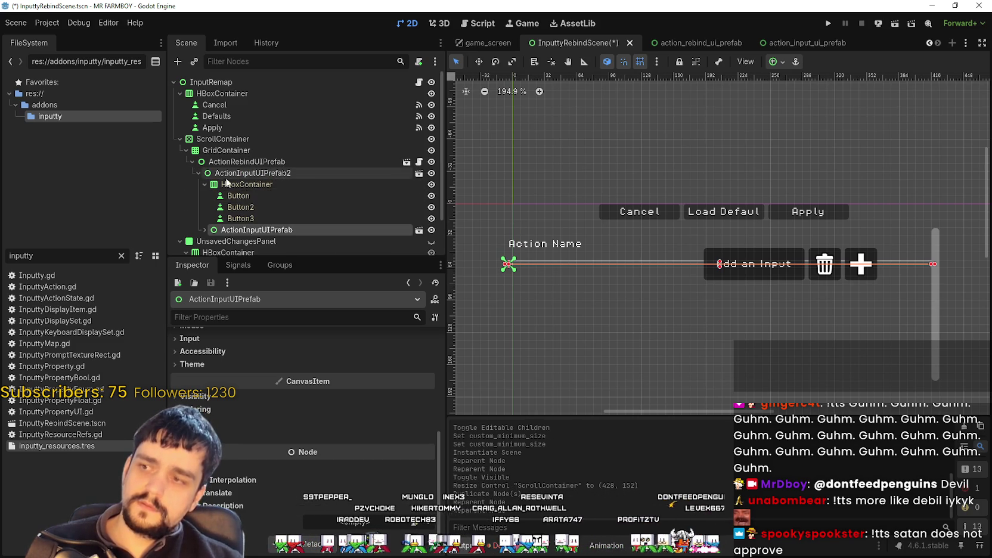
Undo the ActionInputUIPrefab reparent with Ctrl+Z.
{"action": "key", "text": "ctrl+z"}
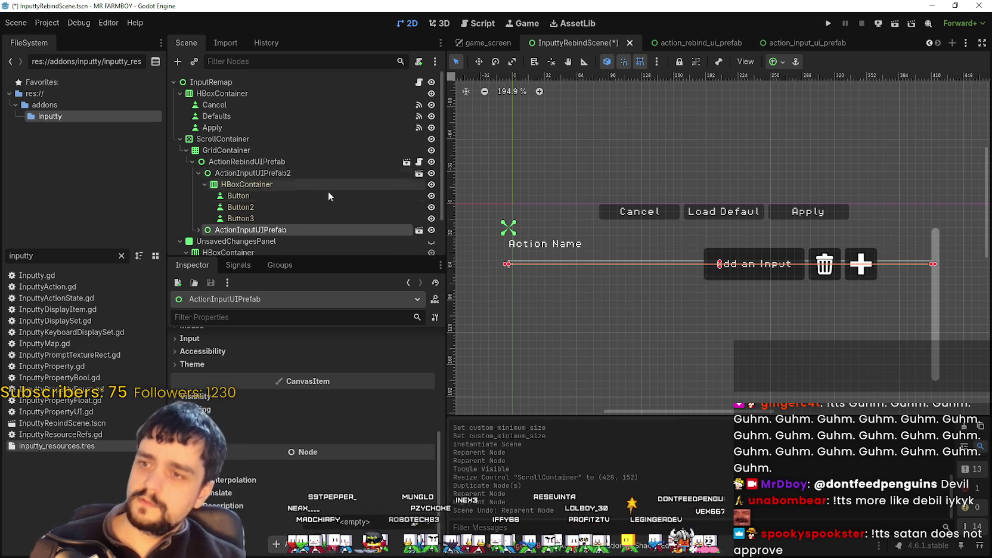
{"action": "scroll", "coordinate": [725, 297], "scroll_direction": "up", "scroll_amount": 1}
{"action": "scroll", "coordinate": [664, 283], "scroll_direction": "down", "scroll_amount": 3}
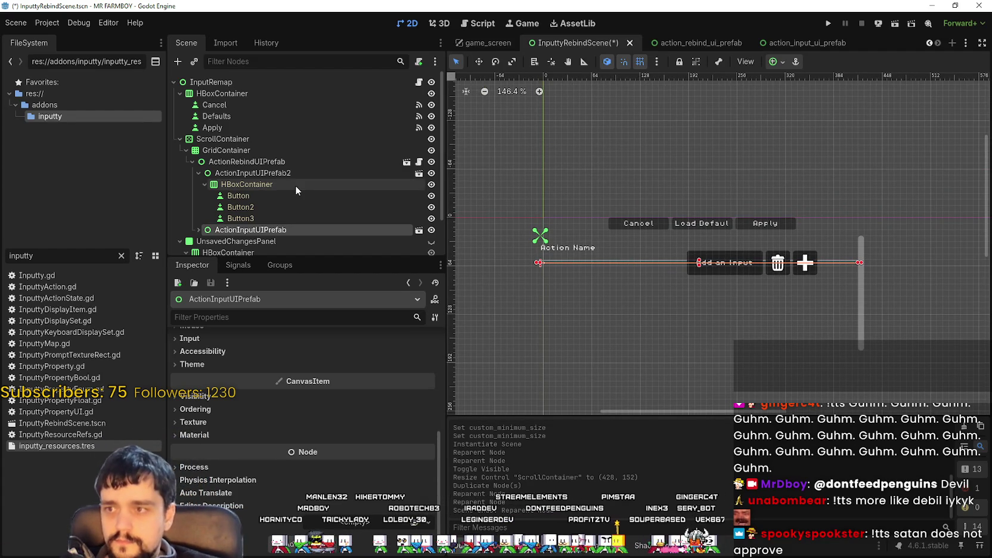
{"action": "left_click", "coordinate": [280, 171]}
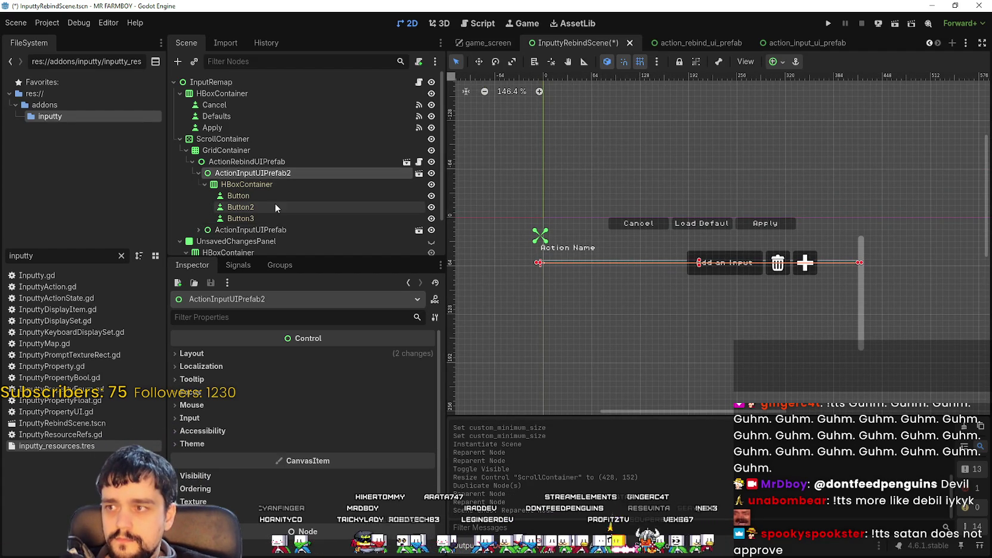
{"action": "left_click", "coordinate": [199, 172]}
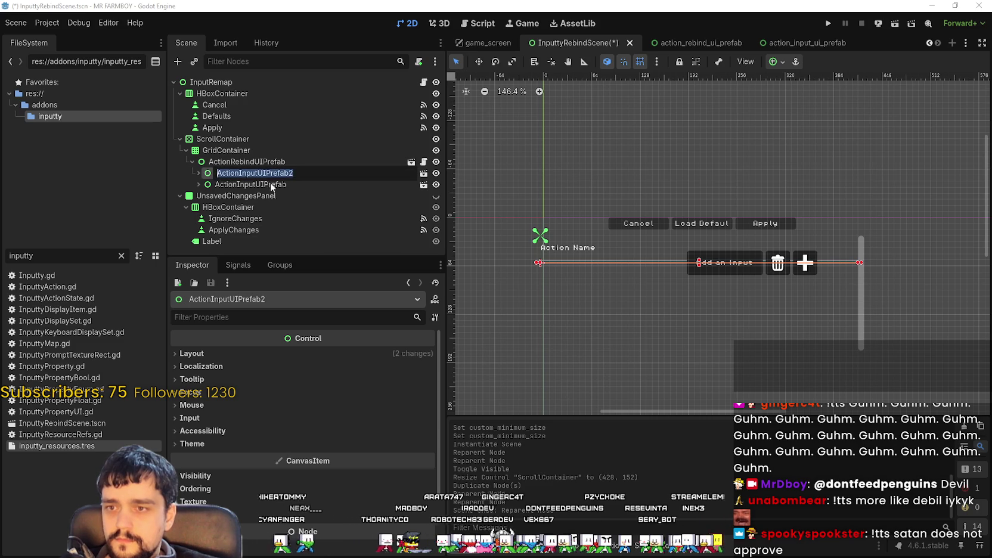
Expand the original ActionInputUIPrefab to reveal its HBoxContainer buttons.
{"action": "left_click", "coordinate": [254, 183]}
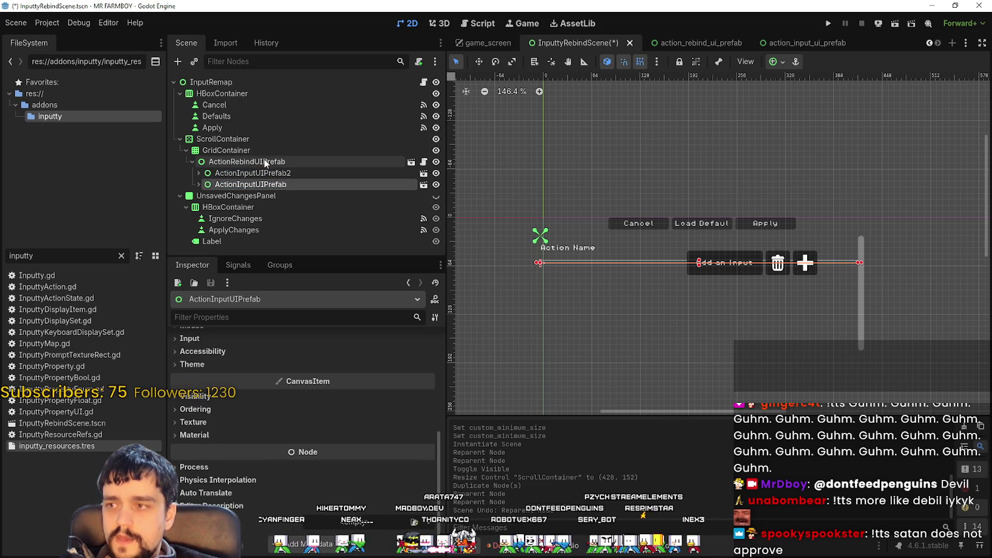
{"action": "left_click", "coordinate": [262, 173]}
{"action": "left_click", "coordinate": [263, 186]}
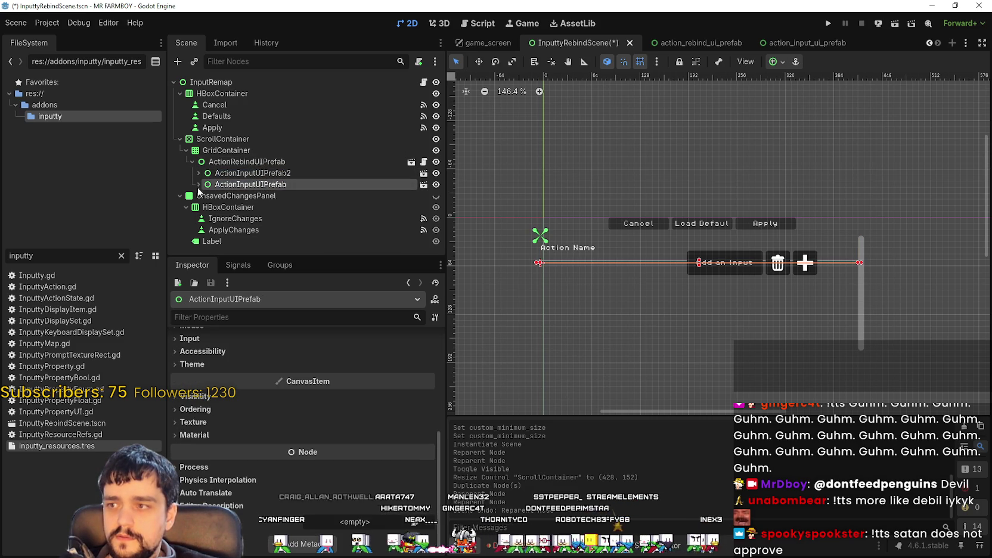
{"action": "left_click", "coordinate": [199, 184]}
{"action": "left_click", "coordinate": [204, 195]}
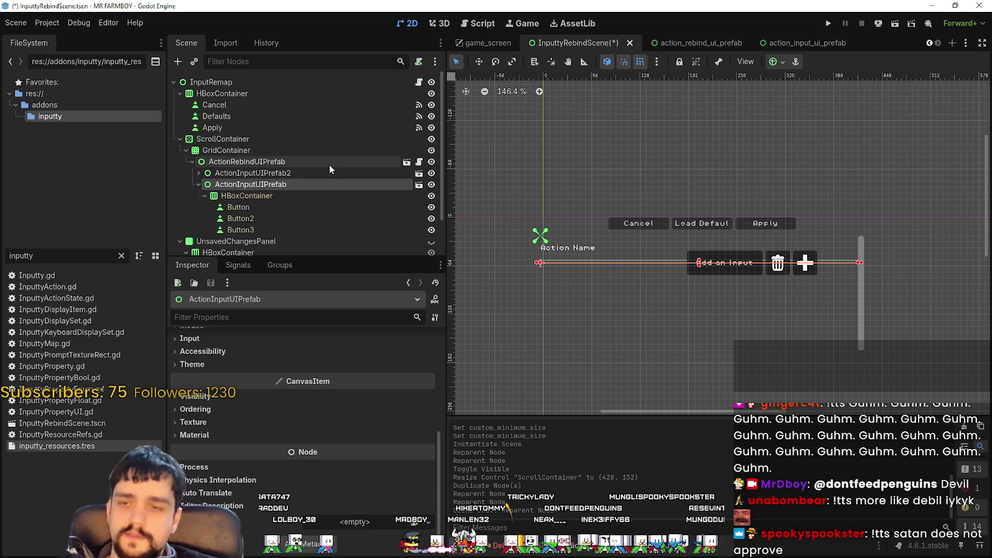
Compare ActionInputUIPrefab2, the original ActionInputUIPrefab and ActionRebindUIPrefab in the Inspector.
{"action": "left_click", "coordinate": [304, 172]}
{"action": "left_click", "coordinate": [295, 187]}
{"action": "left_click", "coordinate": [269, 174]}
{"action": "scroll", "coordinate": [664, 259], "scroll_direction": "up", "scroll_amount": 2}
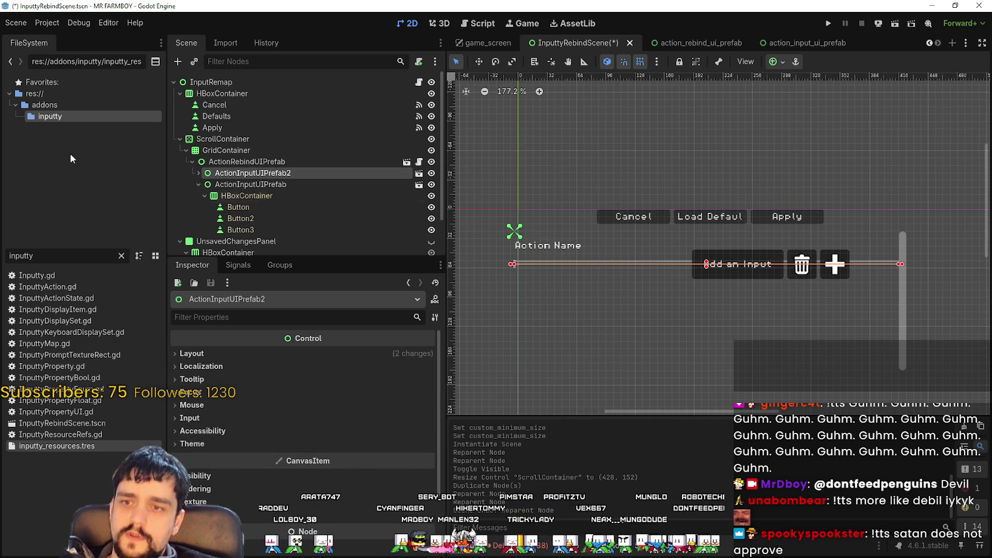
{"action": "left_click", "coordinate": [199, 184]}
{"action": "left_click", "coordinate": [232, 161]}
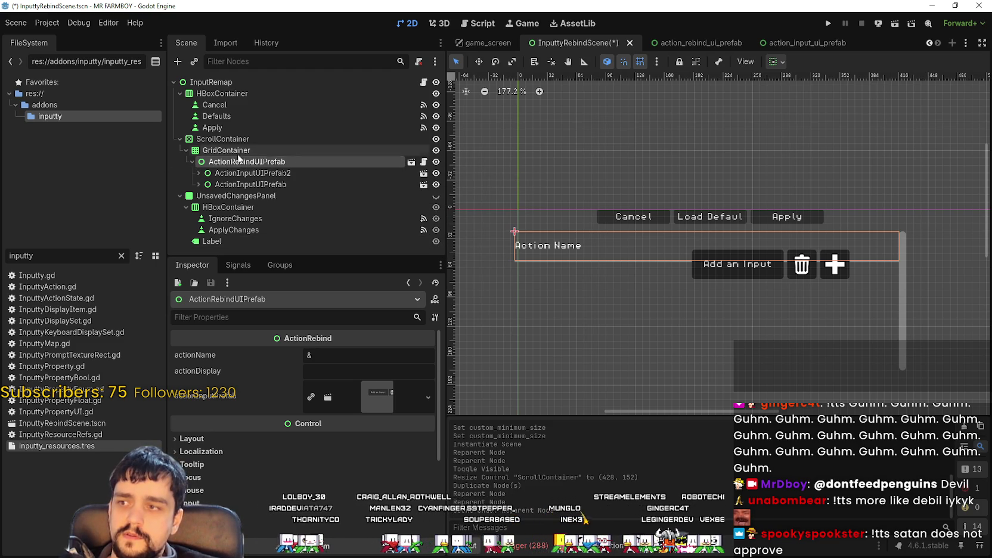
{"action": "left_click", "coordinate": [267, 173]}
{"action": "left_click", "coordinate": [273, 184]}
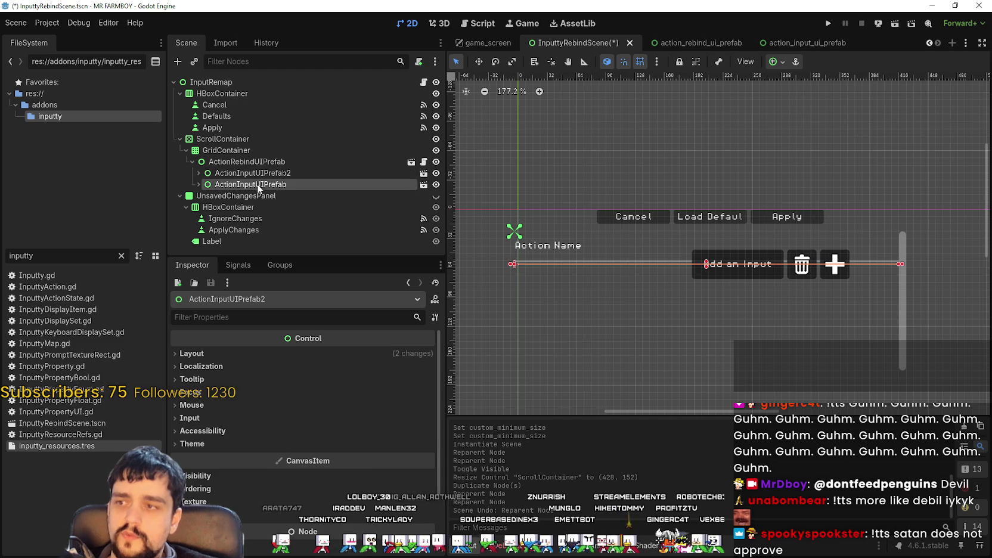
Turn on Editable Children for ActionRebindUIPrefab.
{"action": "left_click", "coordinate": [268, 162]}
{"action": "right_click", "coordinate": [268, 162]}
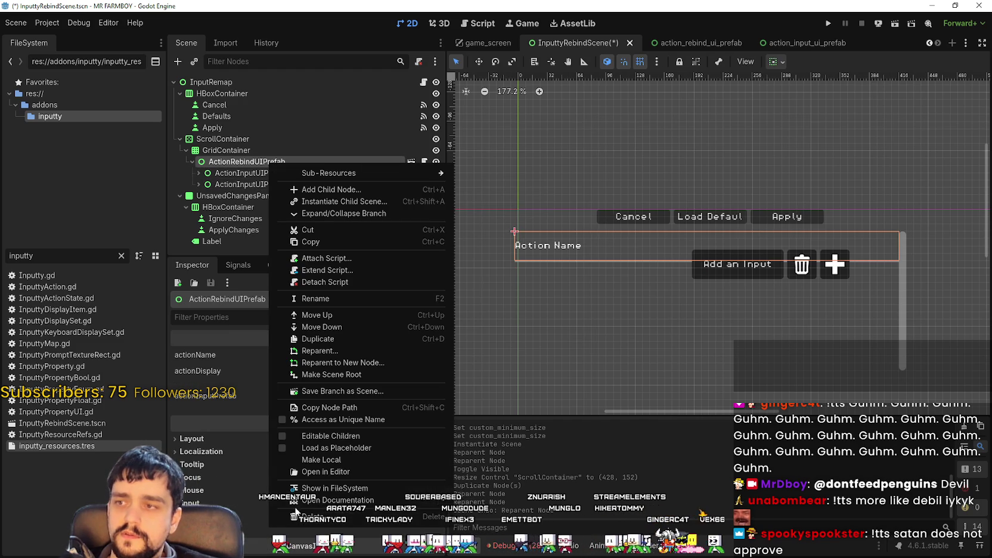
{"action": "left_click", "coordinate": [340, 434]}
Inspect ActionLabel, ColorRect, ActionInputUIPrefab2 and the original ActionInputUIPrefab.
{"action": "left_click", "coordinate": [233, 172]}
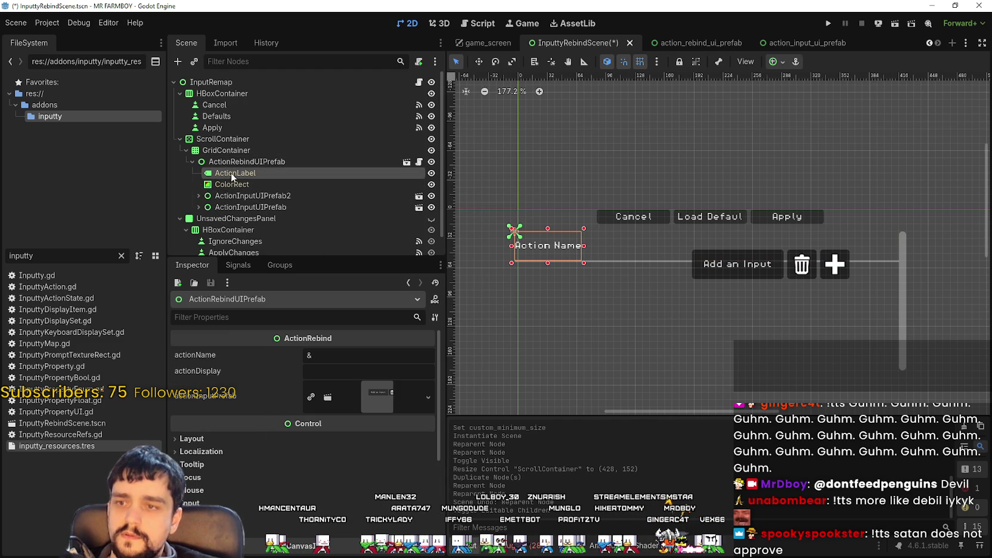
{"action": "left_click", "coordinate": [253, 185]}
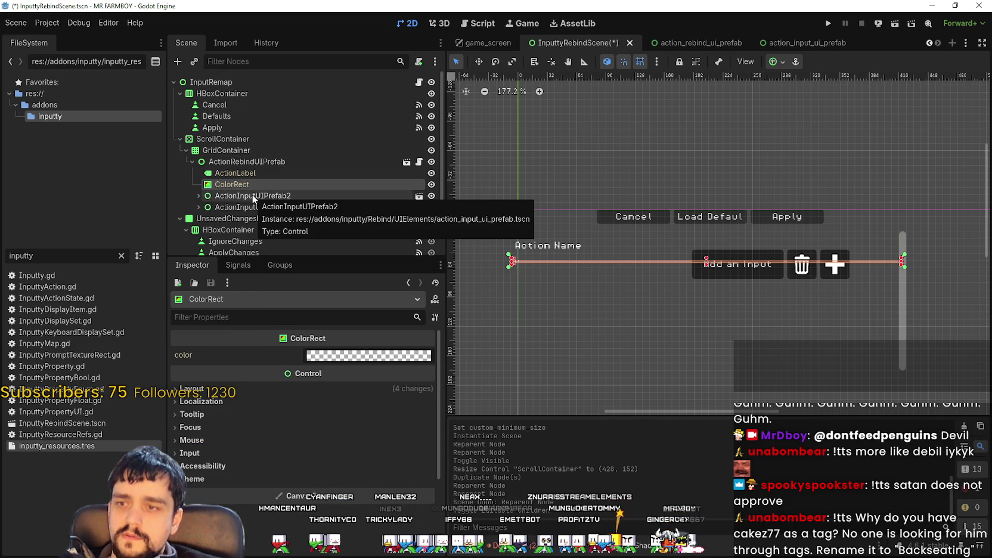
{"action": "left_click", "coordinate": [254, 197]}
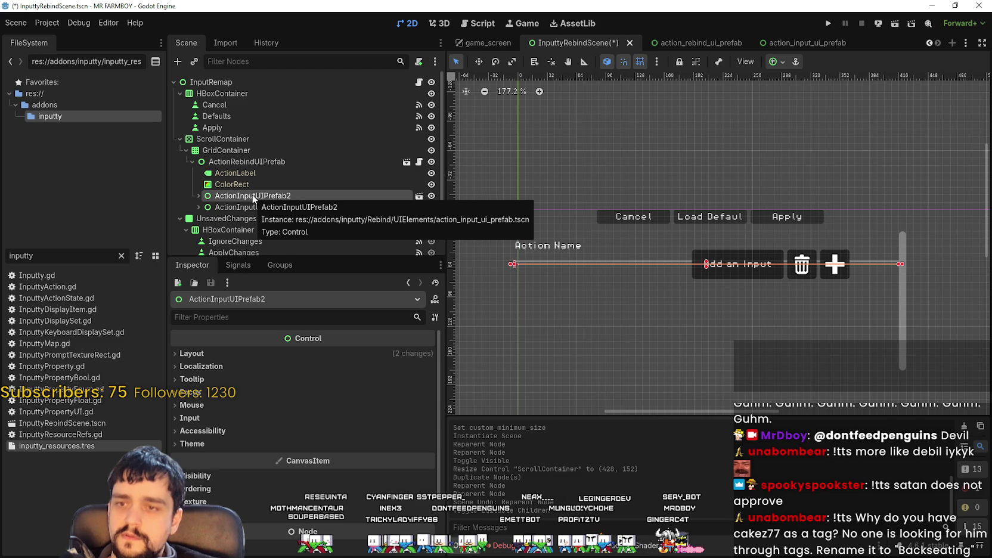
{"action": "left_click", "coordinate": [263, 162]}
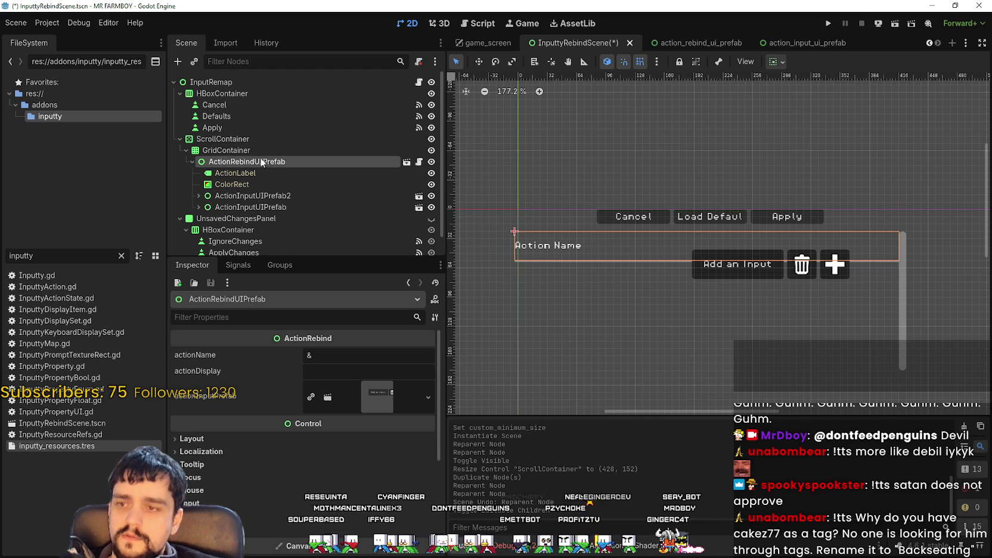
{"action": "left_click", "coordinate": [245, 196]}
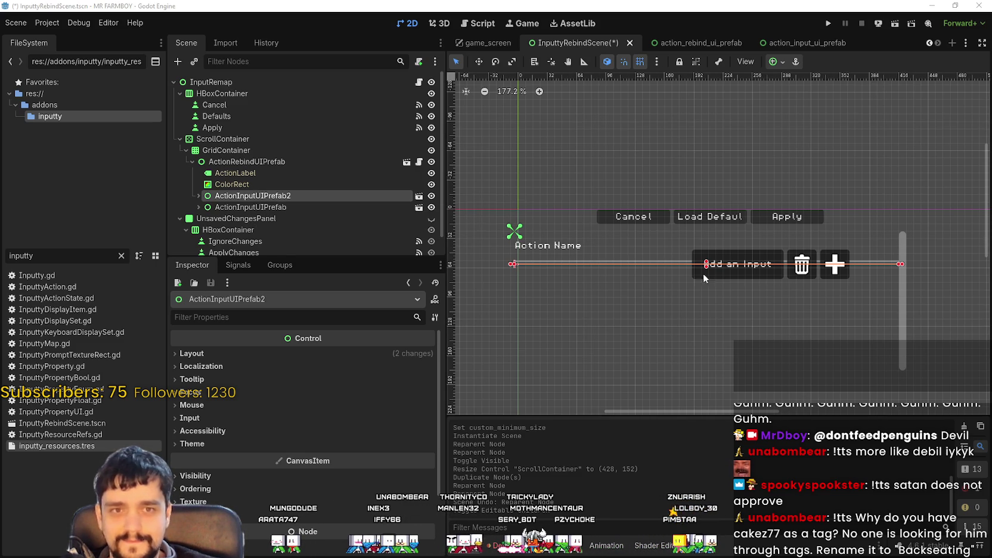
{"action": "scroll", "coordinate": [498, 244], "scroll_direction": "up", "scroll_amount": 3}
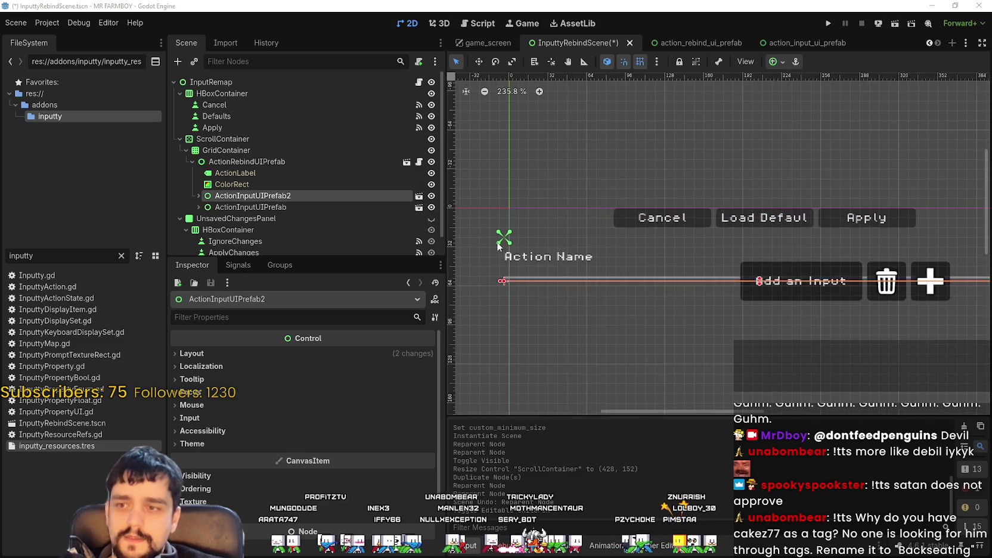
{"action": "scroll", "coordinate": [498, 245], "scroll_direction": "up", "scroll_amount": 2}
{"action": "scroll", "coordinate": [502, 230], "scroll_direction": "down", "scroll_amount": 1}
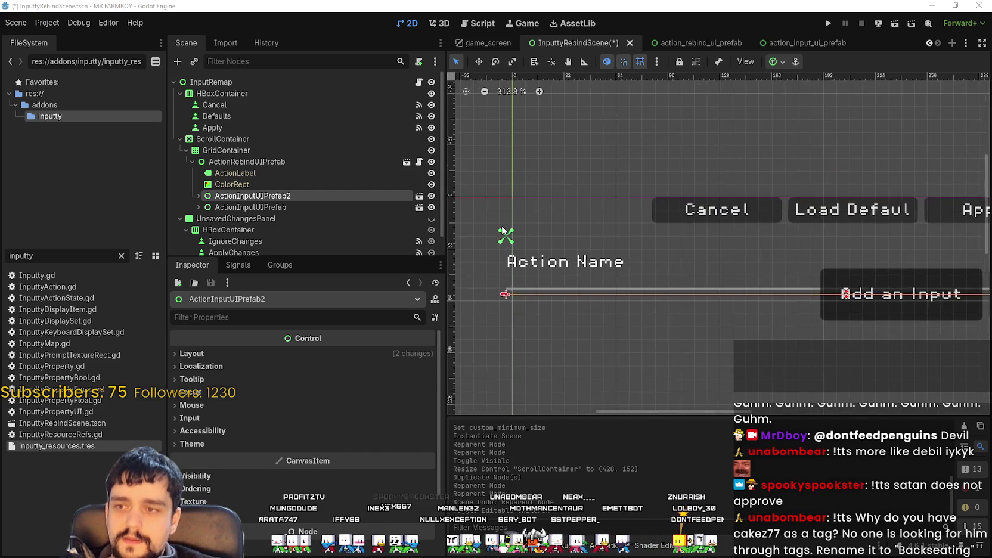
{"action": "scroll", "coordinate": [502, 230], "scroll_direction": "down", "scroll_amount": 3}
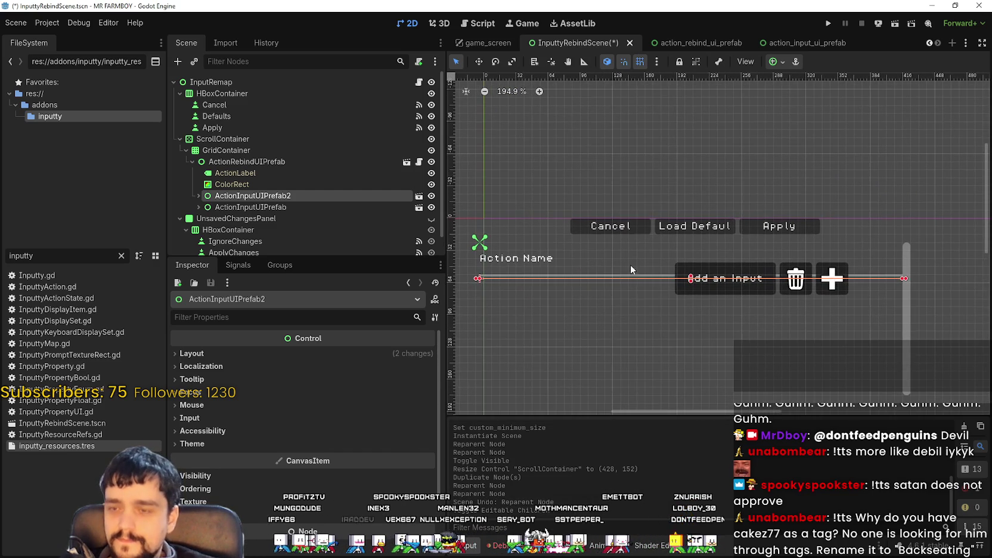
{"action": "left_click", "coordinate": [298, 206]}
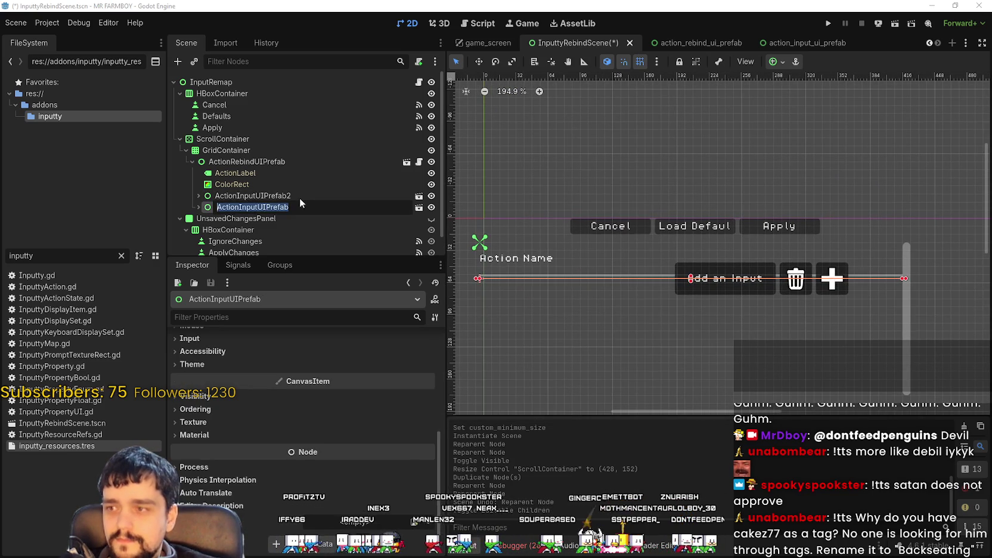
In Move Mode, nudge the ActionInputUIPrefab row up 20 pixels, then select ActionInputUIPrefab2.
{"action": "left_click", "coordinate": [479, 62]}
{"action": "mouse_move", "coordinate": [741, 284]}
{"action": "left_mouse_down"}
{"action": "mouse_move", "coordinate": [737, 257]}
{"action": "mouse_move", "coordinate": [740, 299]}
{"action": "mouse_move", "coordinate": [739, 255]}
{"action": "mouse_move", "coordinate": [741, 277]}
{"action": "left_mouse_up"}
{"action": "left_click", "coordinate": [251, 196]}
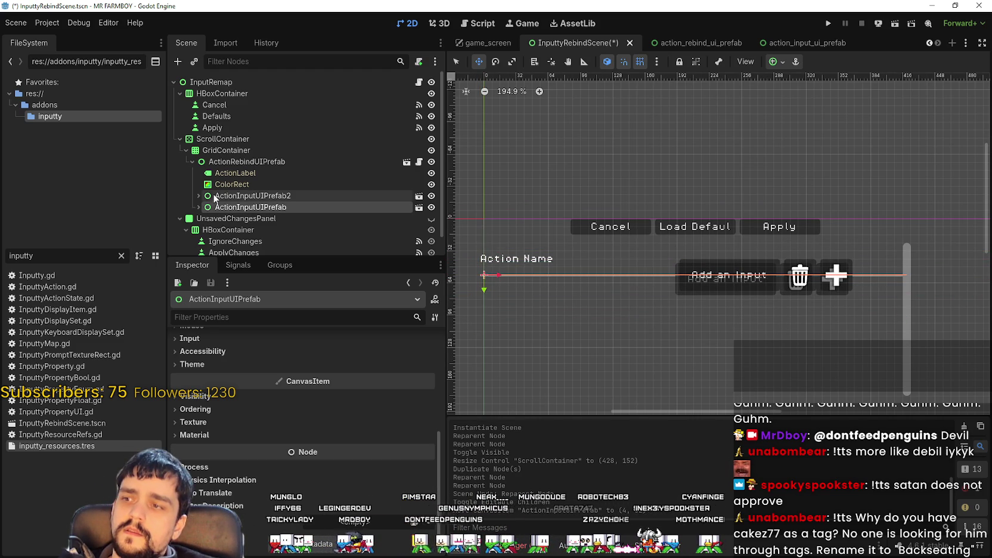
Toggle the Select and Move tools, then run the scene with F6.
{"action": "left_click", "coordinate": [456, 61]}
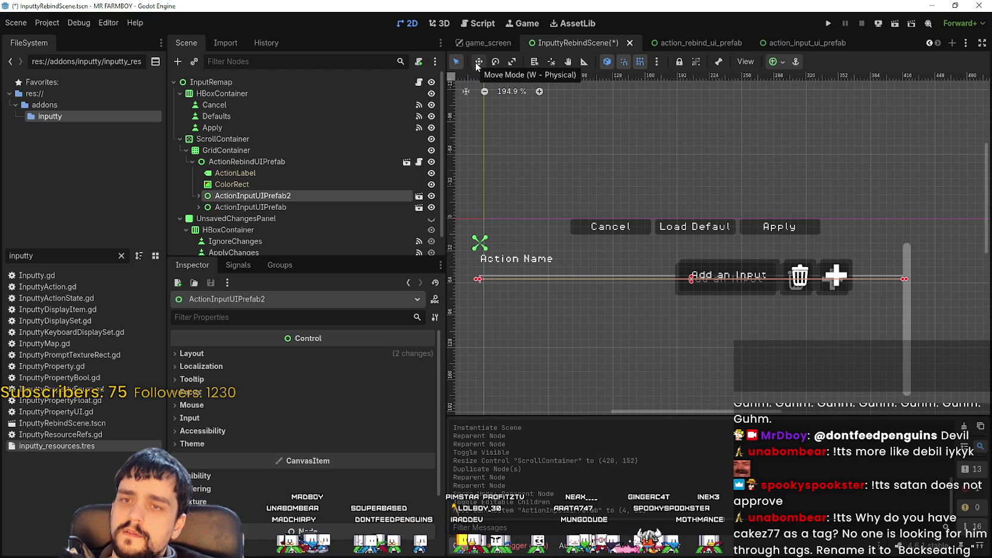
{"action": "left_click", "coordinate": [477, 63]}
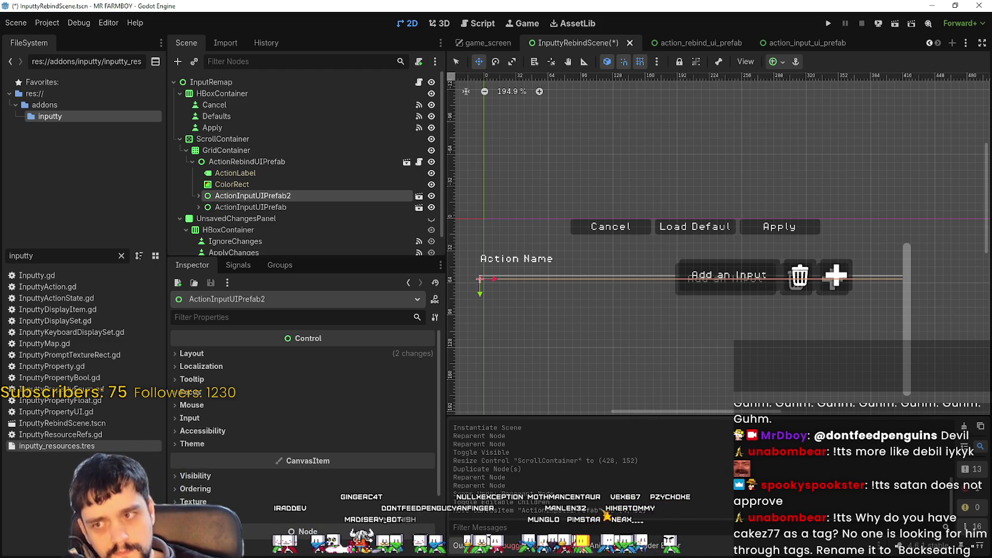
{"action": "key", "text": "F6"}
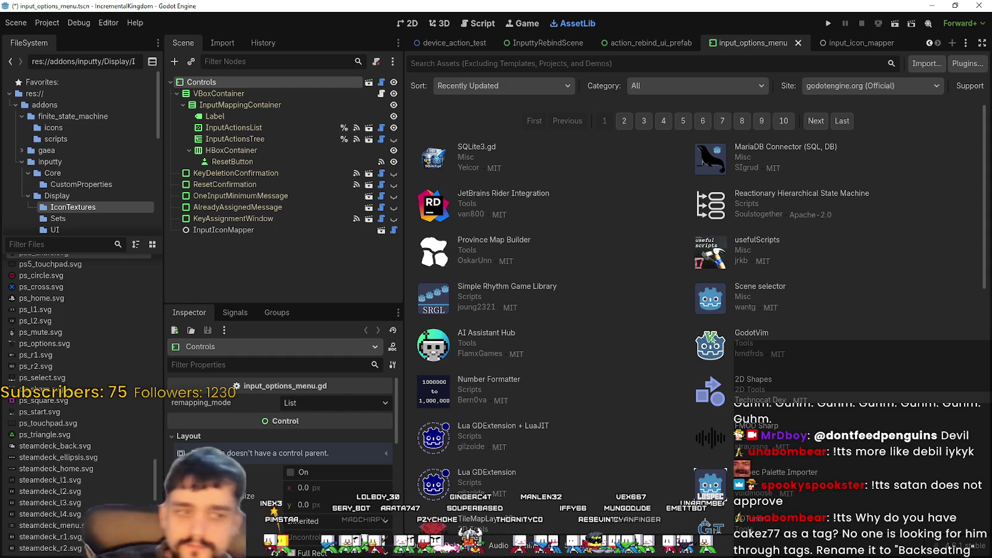
Switch to the 2D canvas, browse the inputty folders and open the device_action_test scene.
{"action": "left_click", "coordinate": [410, 23]}
{"action": "scroll", "coordinate": [657, 158], "scroll_direction": "down", "scroll_amount": 2}
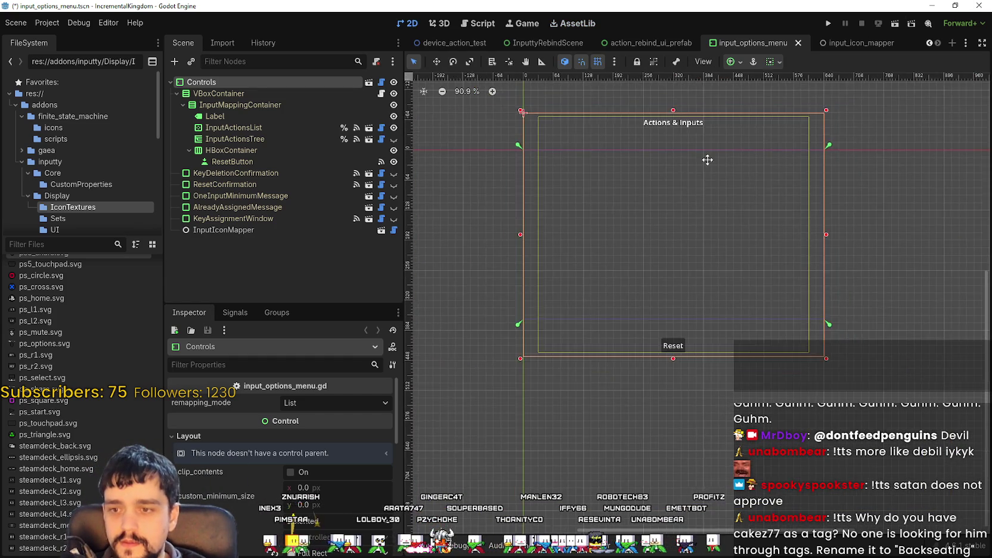
{"action": "scroll", "coordinate": [934, 49], "scroll_direction": "up", "scroll_amount": 5}
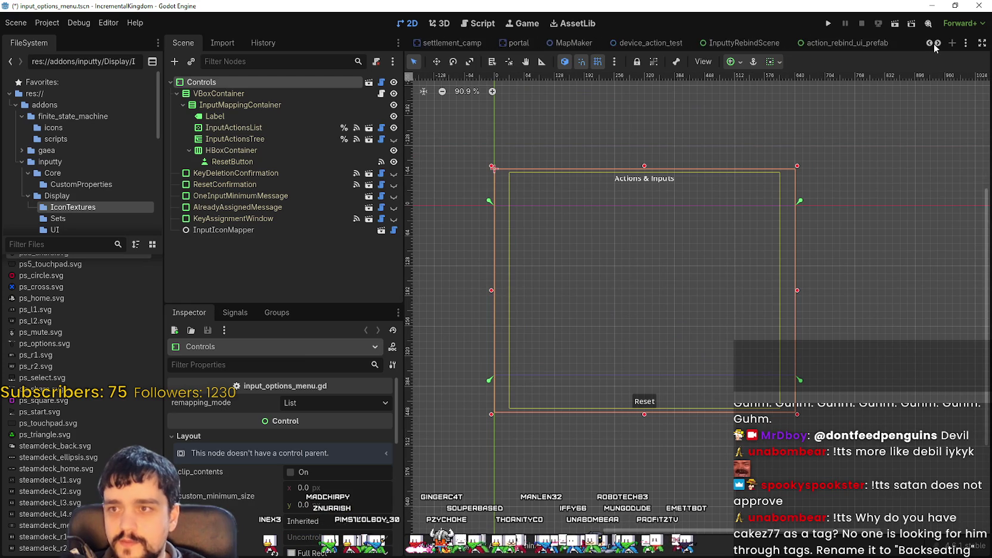
{"action": "scroll", "coordinate": [84, 298], "scroll_direction": "up", "scroll_amount": 4}
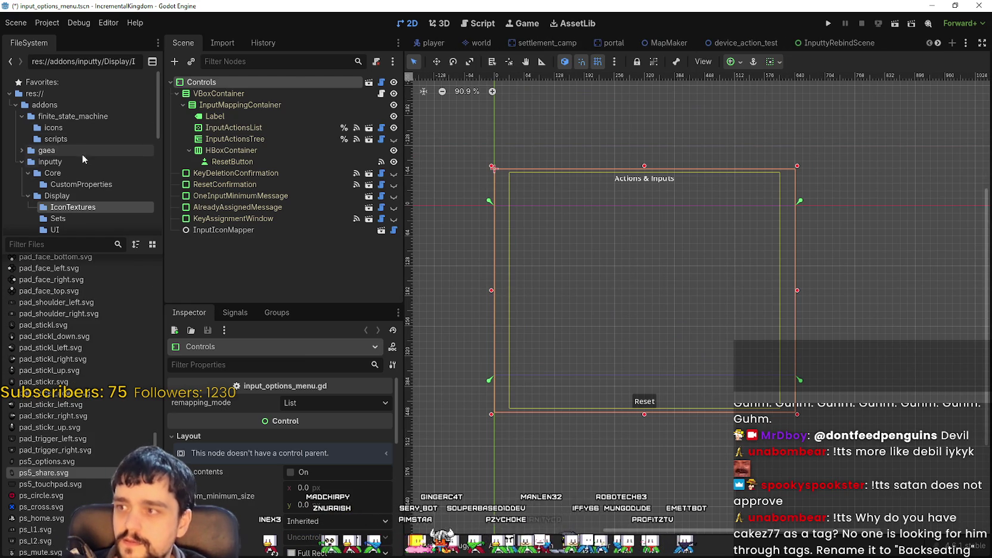
{"action": "scroll", "coordinate": [89, 188], "scroll_direction": "down", "scroll_amount": 5}
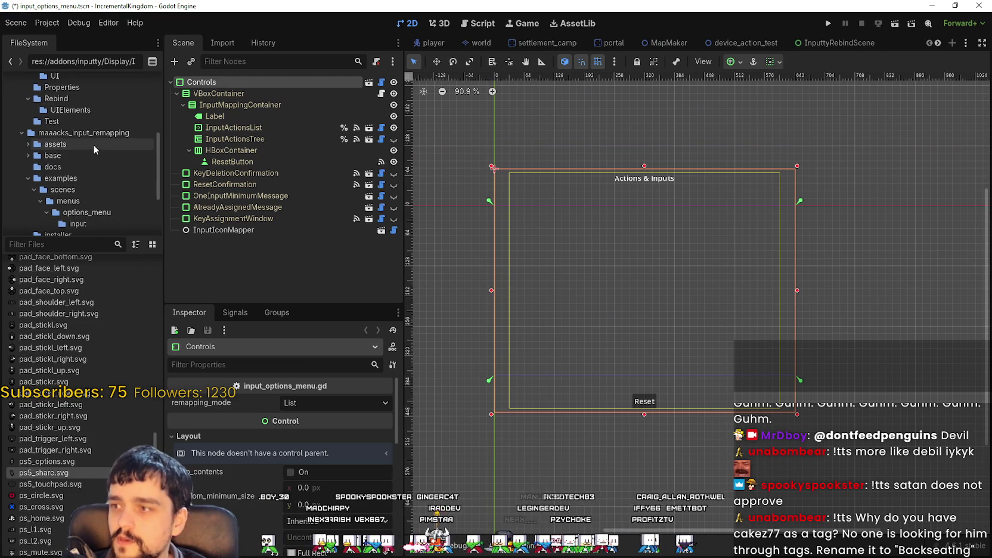
{"action": "scroll", "coordinate": [101, 155], "scroll_direction": "up", "scroll_amount": 2}
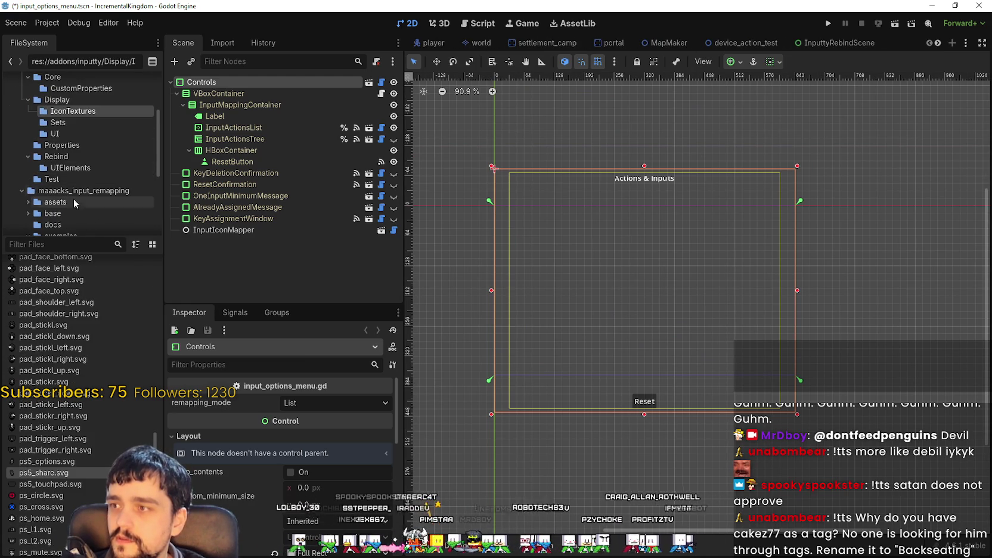
{"action": "left_click", "coordinate": [67, 168]}
{"action": "left_click", "coordinate": [79, 157]}
{"action": "scroll", "coordinate": [78, 155], "scroll_direction": "up", "scroll_amount": 3}
{"action": "left_click", "coordinate": [21, 123]}
{"action": "left_click", "coordinate": [21, 123]}
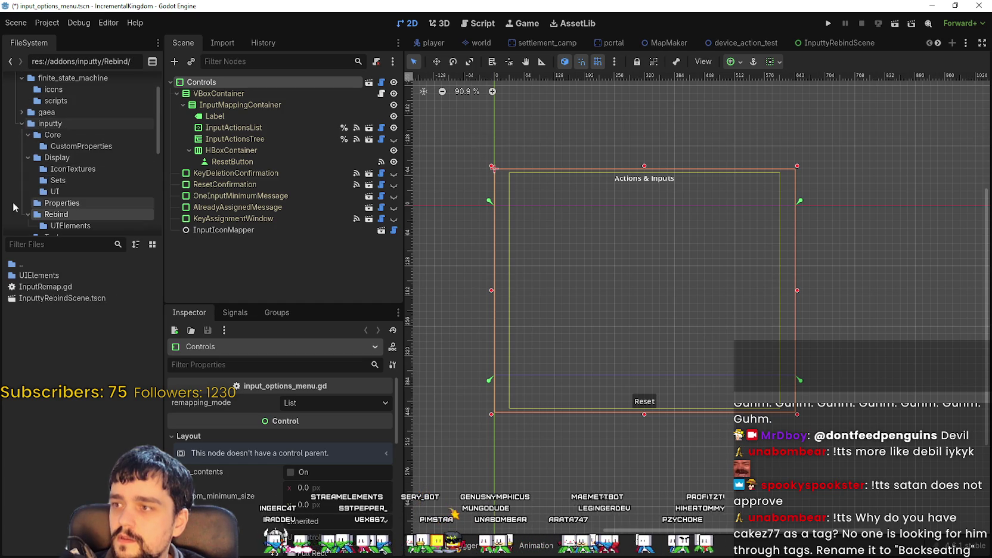
{"action": "left_click", "coordinate": [21, 181]}
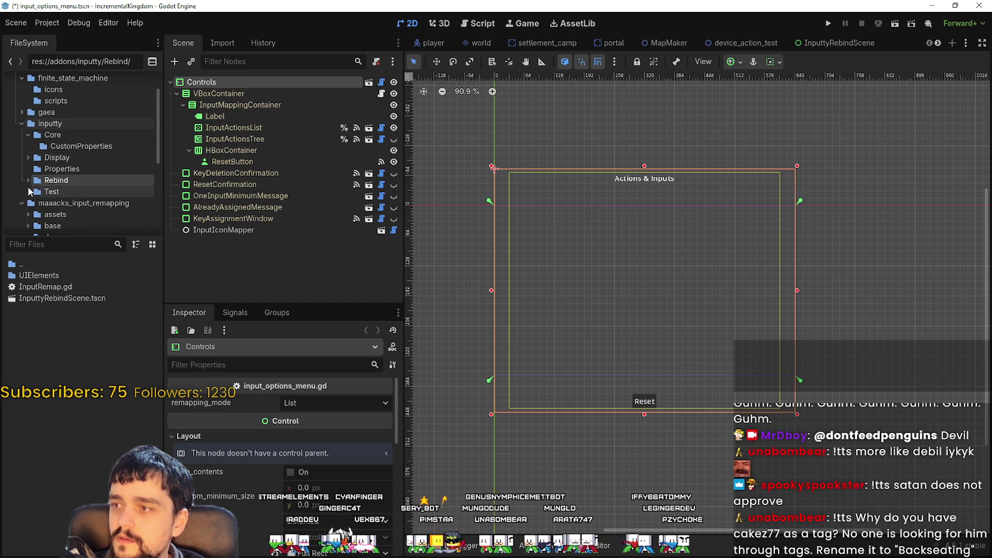
{"action": "left_click", "coordinate": [52, 191]}
{"action": "double_click", "coordinate": [70, 289]}
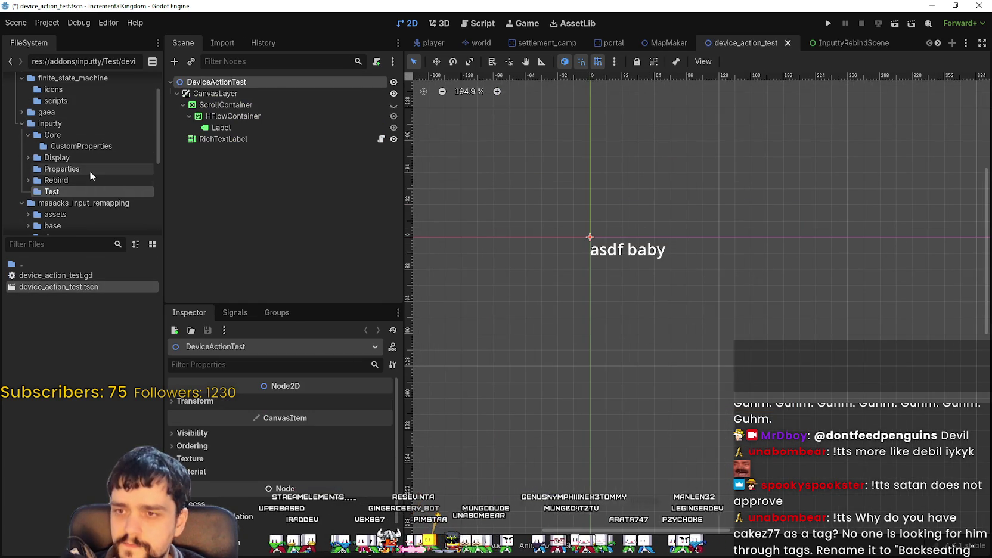
Open action_rebind_ui_prefab.tscn from Rebind/UIElements and inspect its ActionLabel, ColorRect and root nodes.
{"action": "left_click", "coordinate": [17, 170]}
{"action": "left_click", "coordinate": [23, 179]}
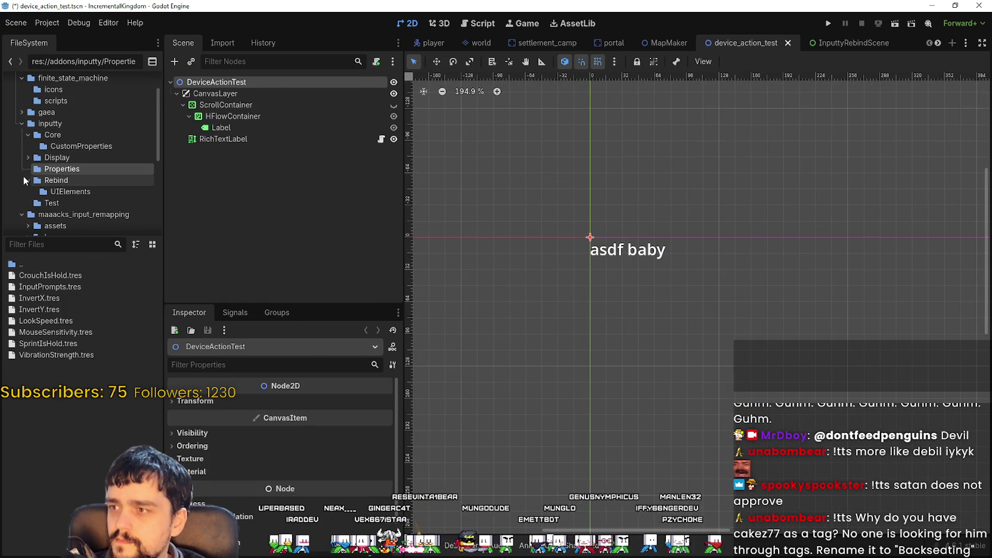
{"action": "left_click", "coordinate": [70, 192]}
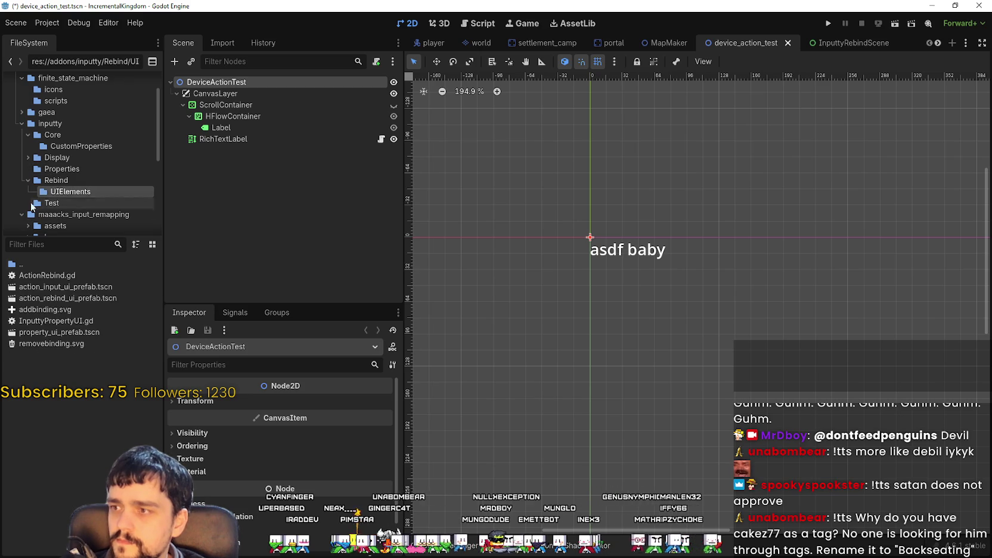
{"action": "double_click", "coordinate": [60, 299]}
{"action": "scroll", "coordinate": [590, 191], "scroll_direction": "up", "scroll_amount": 5}
{"action": "scroll", "coordinate": [589, 191], "scroll_direction": "down", "scroll_amount": 4}
{"action": "left_click", "coordinate": [213, 93]}
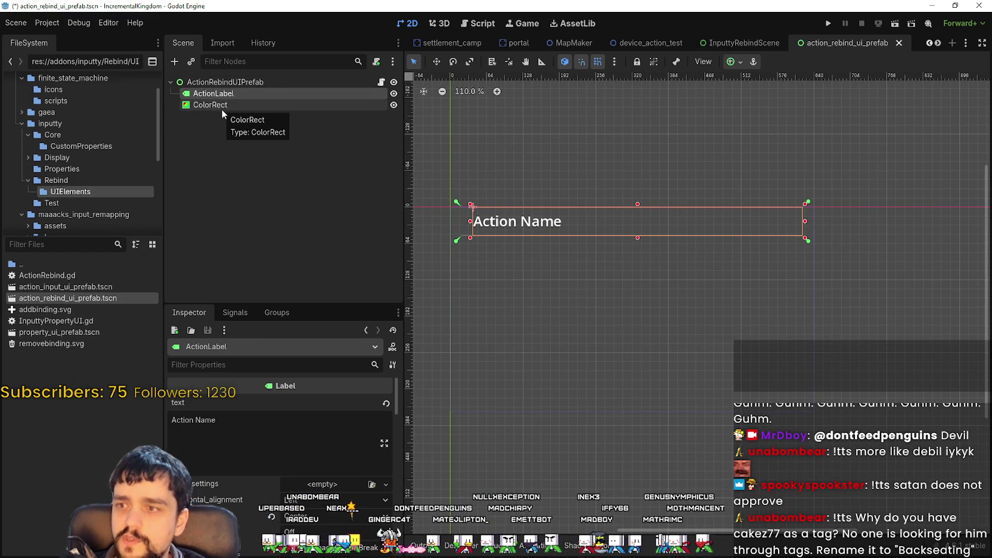
{"action": "left_click", "coordinate": [219, 108]}
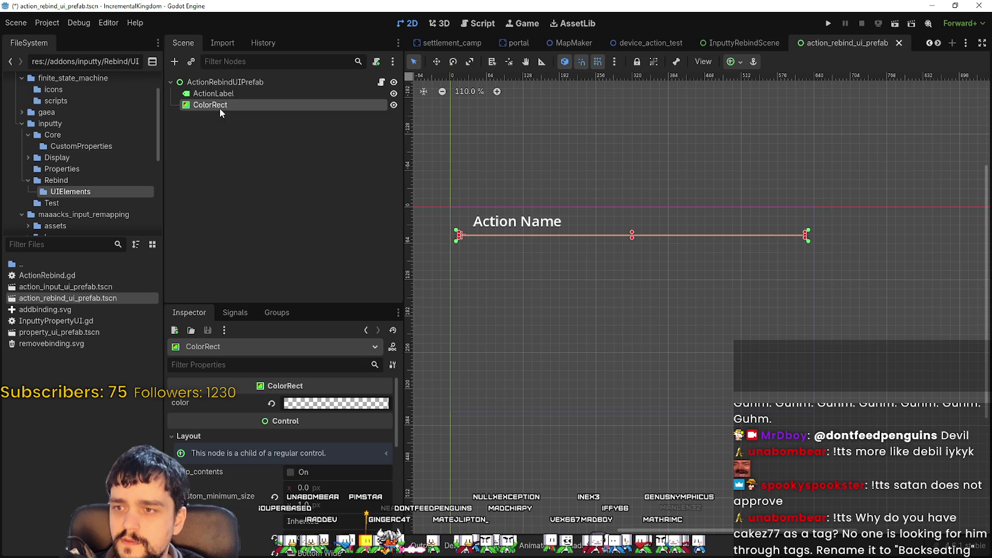
{"action": "left_click", "coordinate": [225, 93]}
{"action": "left_click", "coordinate": [225, 81]}
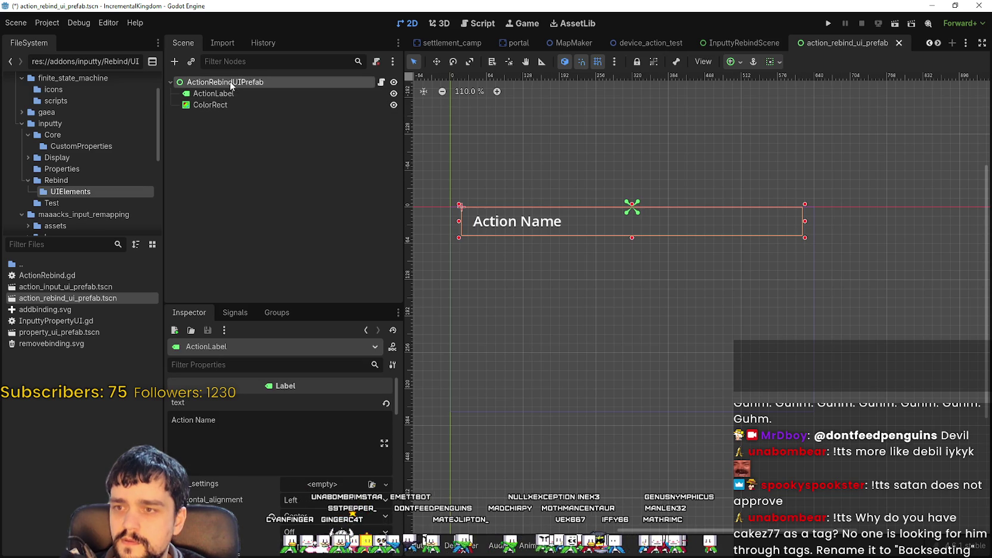
{"action": "scroll", "coordinate": [633, 218], "scroll_direction": "up", "scroll_amount": 4}
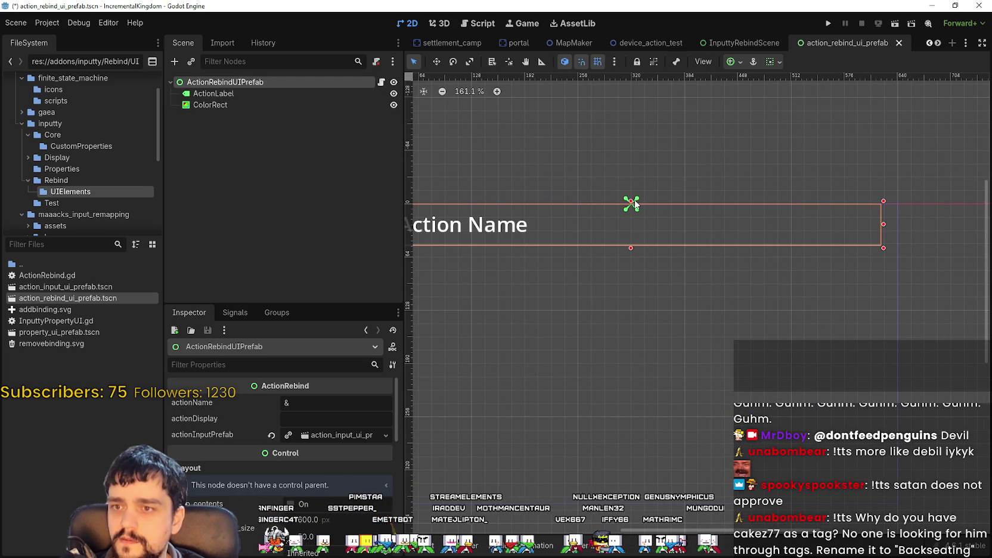
Open action_input_ui_prefab.tscn and step through its HBoxContainer's three buttons.
{"action": "double_click", "coordinate": [37, 288]}
{"action": "left_click", "coordinate": [202, 83]}
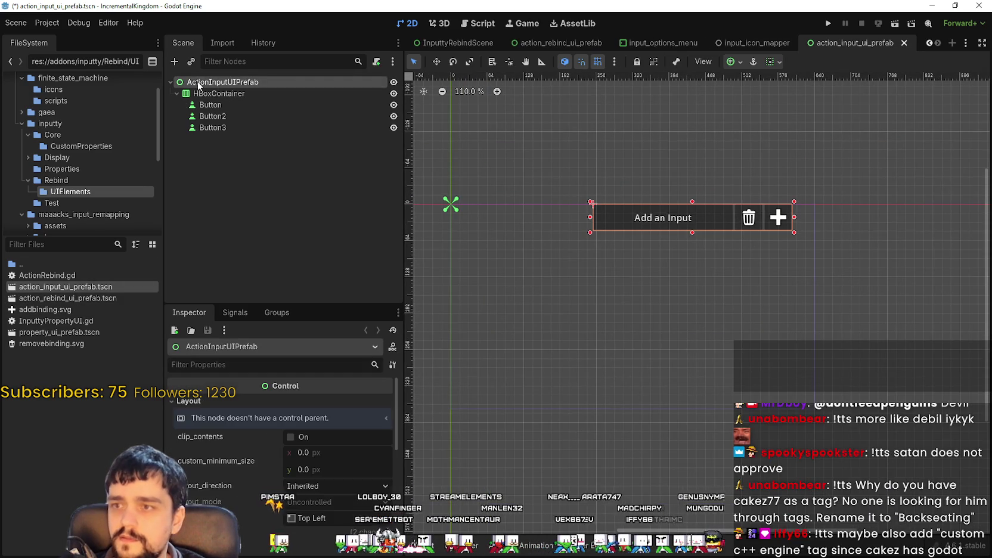
{"action": "left_click", "coordinate": [198, 94]}
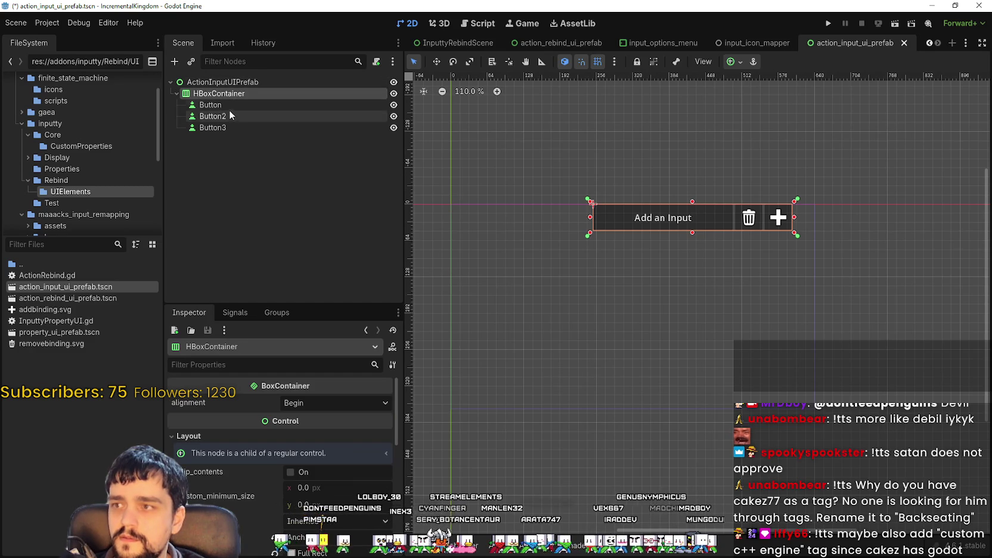
{"action": "key", "text": "Down"}
{"action": "key", "text": "Down"}
{"action": "key", "text": "Down"}
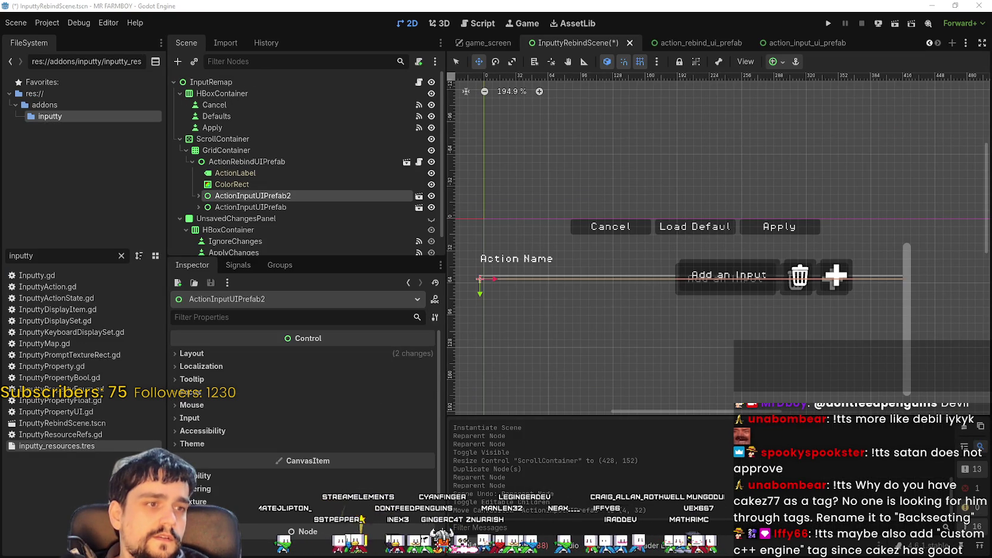
Delete the ActionRebindUIPrefab instance from InputtyRebindScene.
{"action": "scroll", "coordinate": [521, 177], "scroll_direction": "down", "scroll_amount": 3}
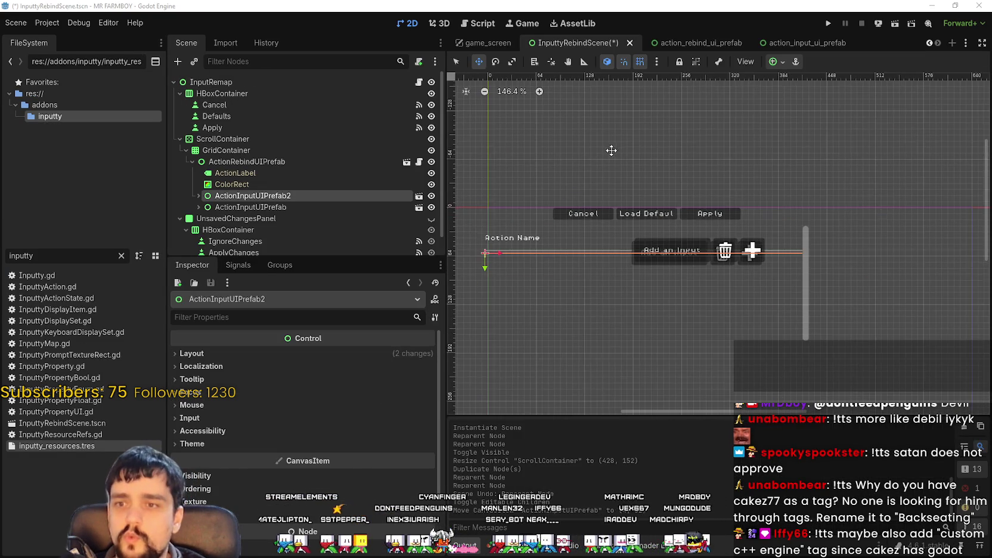
{"action": "left_click", "coordinate": [248, 161]}
{"action": "left_click", "coordinate": [237, 154]}
{"action": "left_click", "coordinate": [239, 163]}
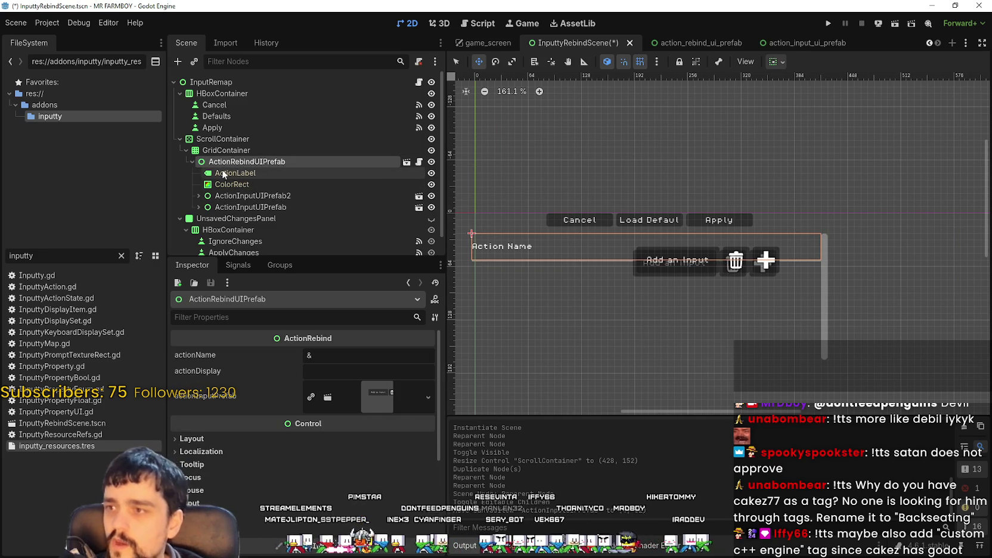
{"action": "key", "text": "Delete"}
{"action": "key", "text": "Return"}
Make UnsavedChangesPanel visible, save InputtyRebindScene, and switch to the action_rebind_ui_prefab scene.
{"action": "scroll", "coordinate": [775, 227], "scroll_direction": "down", "scroll_amount": 1}
{"action": "scroll", "coordinate": [737, 241], "scroll_direction": "up", "scroll_amount": 1}
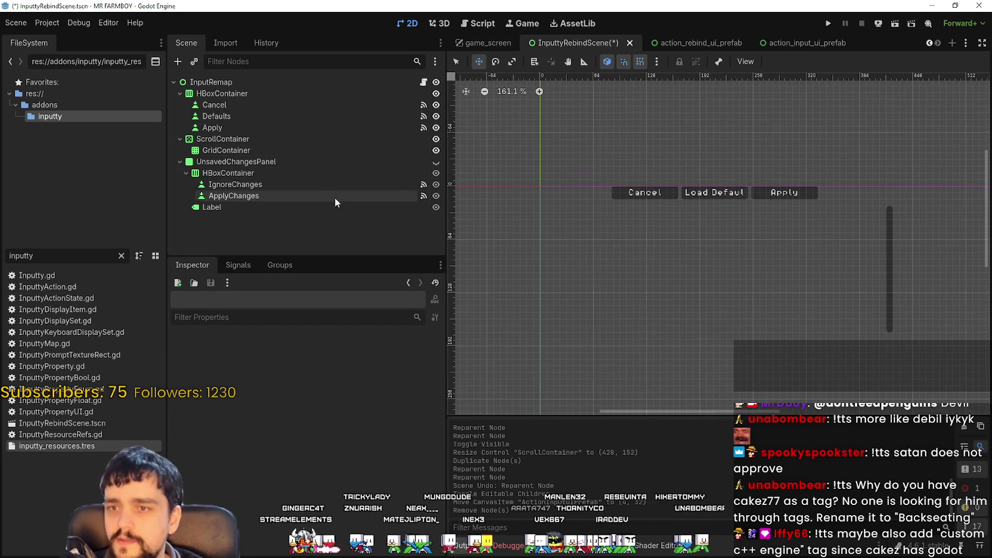
{"action": "left_click", "coordinate": [435, 162]}
{"action": "key", "text": "ctrl+s"}
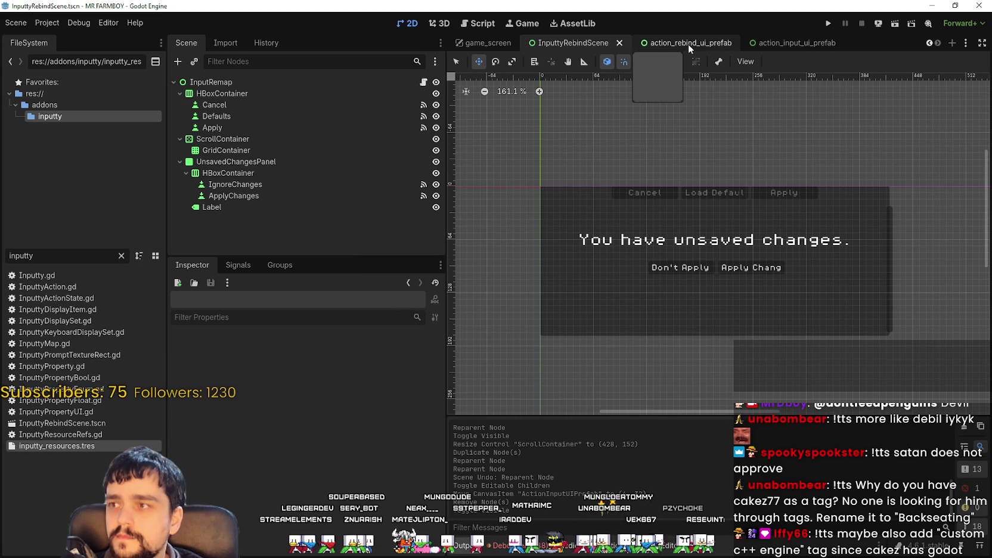
{"action": "left_click", "coordinate": [688, 44]}
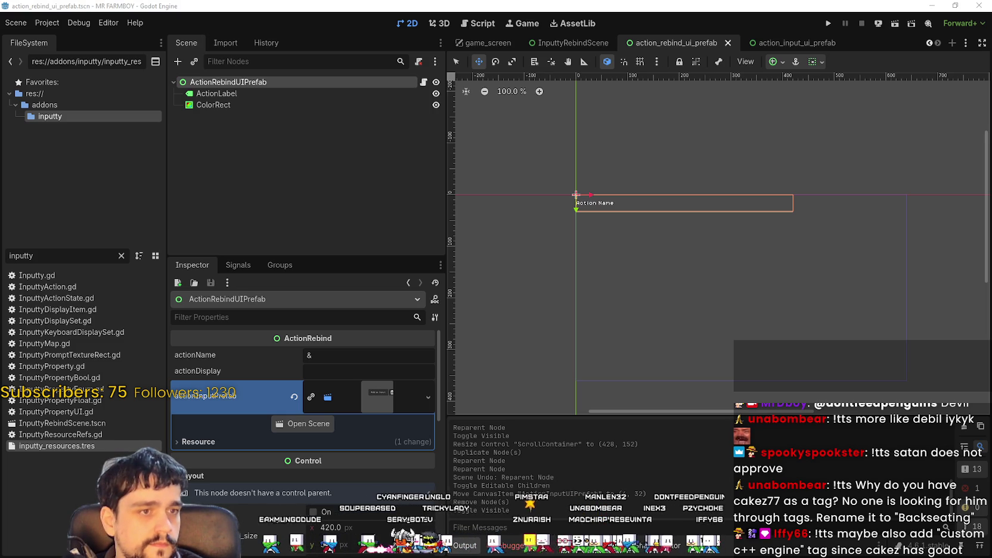
Anchor the ActionRebindUIPrefab root with the Center Top preset and save the scene.
{"action": "scroll", "coordinate": [618, 183], "scroll_direction": "up", "scroll_amount": 2}
{"action": "left_click", "coordinate": [458, 62]}
{"action": "scroll", "coordinate": [651, 237], "scroll_direction": "up", "scroll_amount": 3}
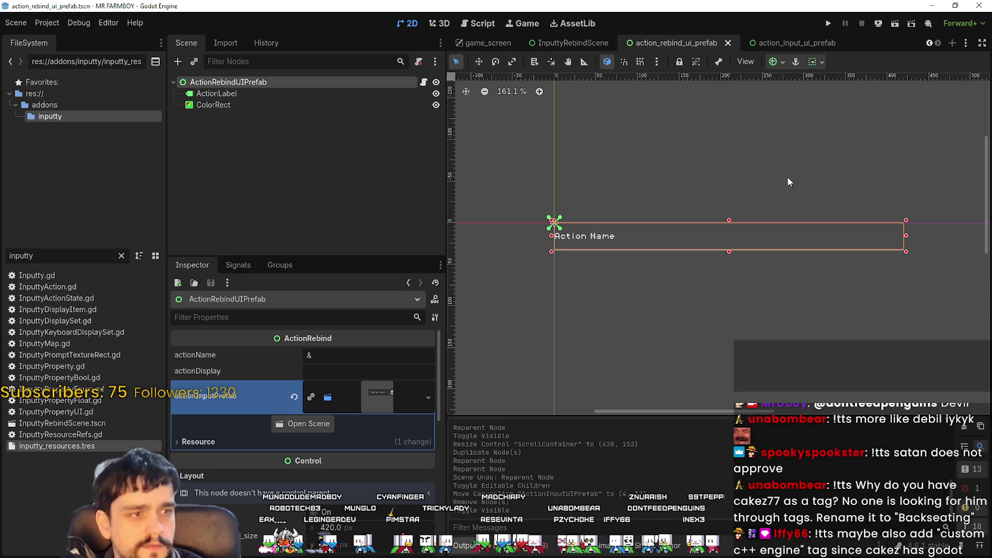
{"action": "left_click", "coordinate": [778, 62]}
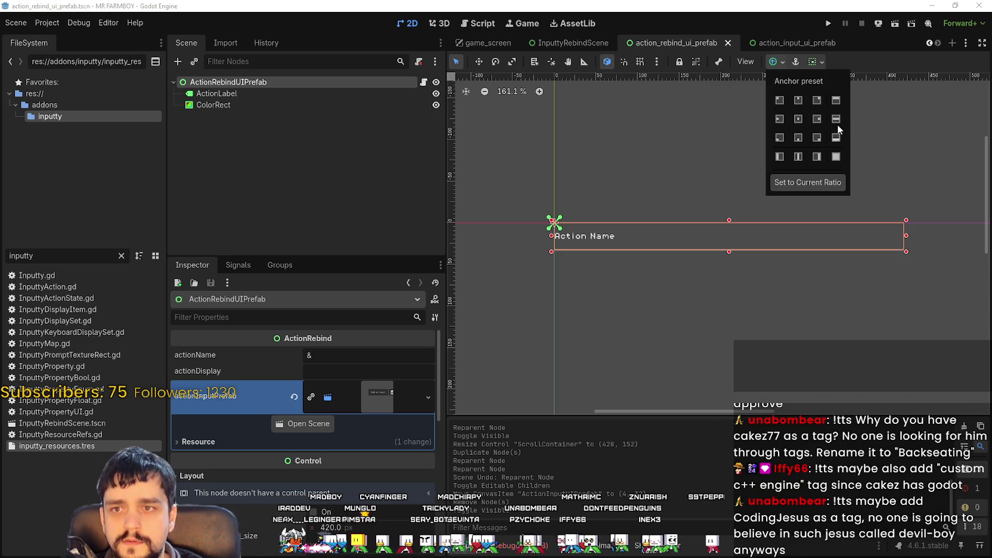
{"action": "left_click", "coordinate": [803, 98]}
{"action": "scroll", "coordinate": [822, 256], "scroll_direction": "down", "scroll_amount": 8}
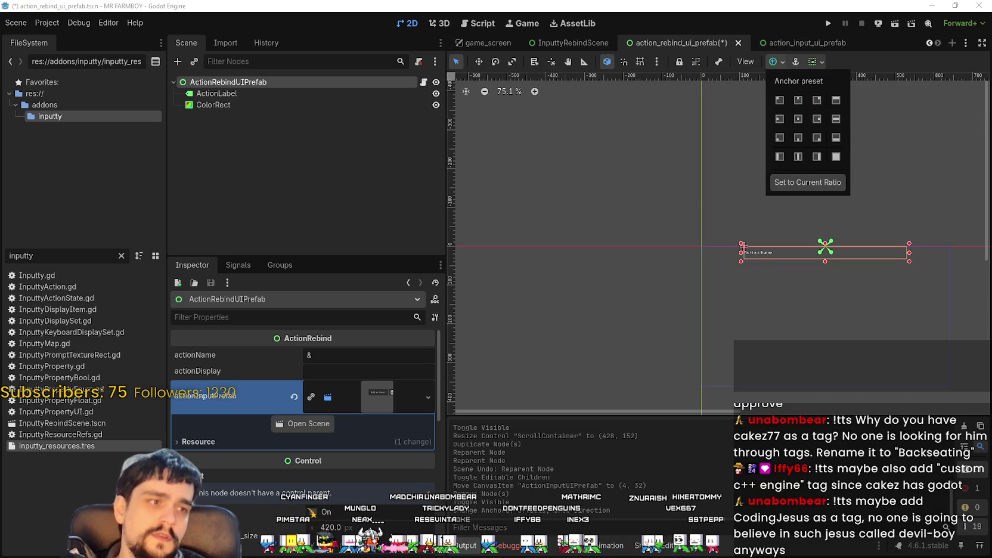
{"action": "left_click", "coordinate": [879, 335]}
{"action": "scroll", "coordinate": [837, 262], "scroll_direction": "up", "scroll_amount": 10}
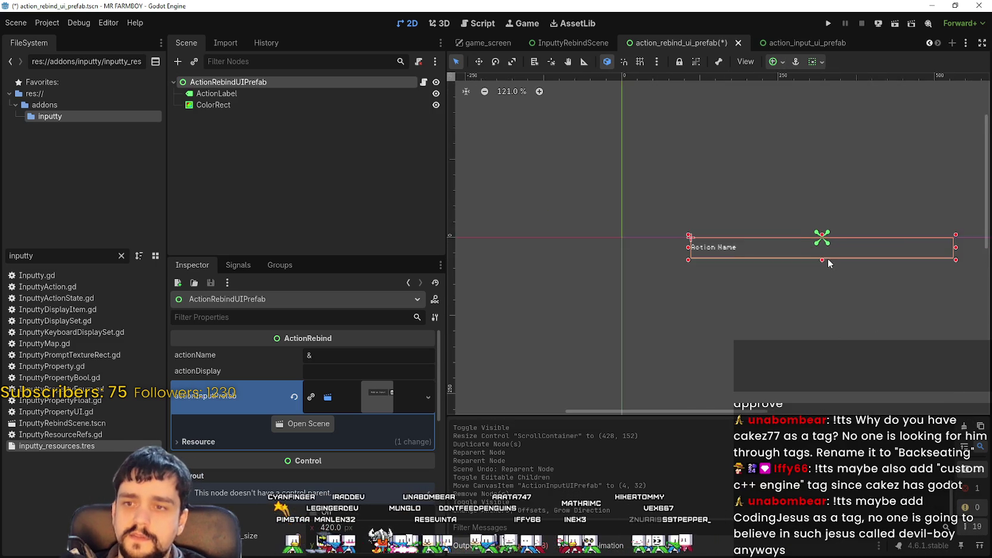
{"action": "scroll", "coordinate": [804, 249], "scroll_direction": "down", "scroll_amount": 4}
{"action": "key", "text": "ctrl+s"}
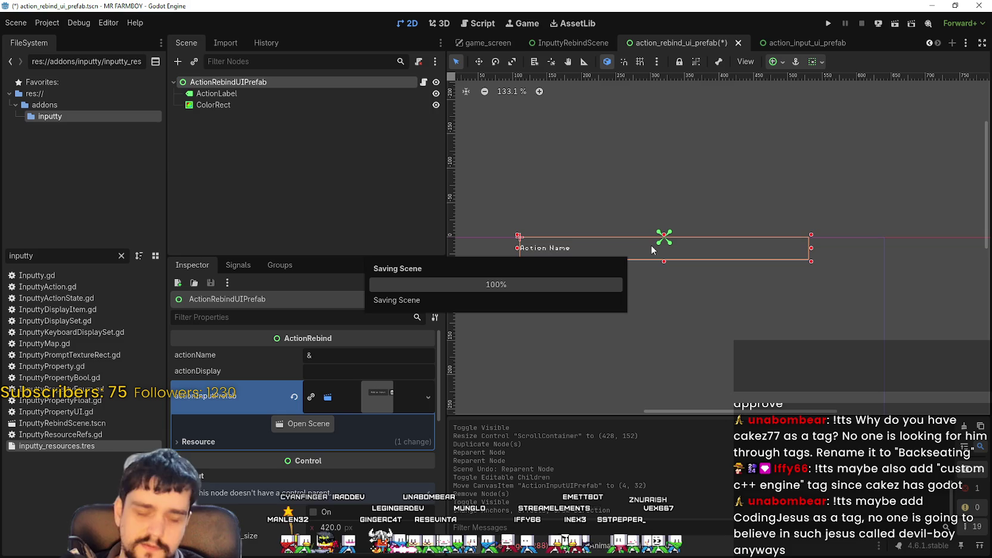
{"action": "scroll", "coordinate": [733, 263], "scroll_direction": "down", "scroll_amount": 5}
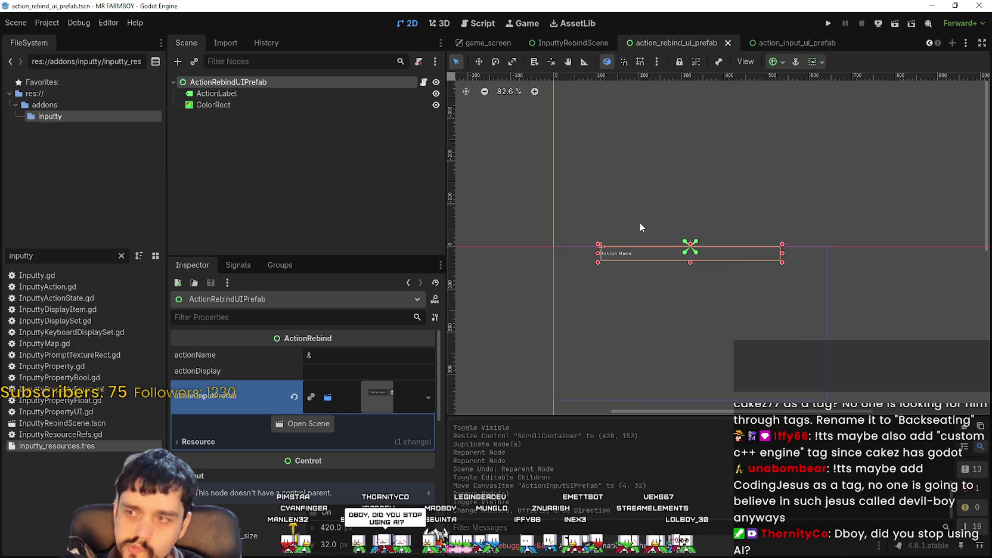
Give ActionLabel the Full Rect anchor preset and save action_rebind_ui_prefab.
{"action": "left_click", "coordinate": [216, 93]}
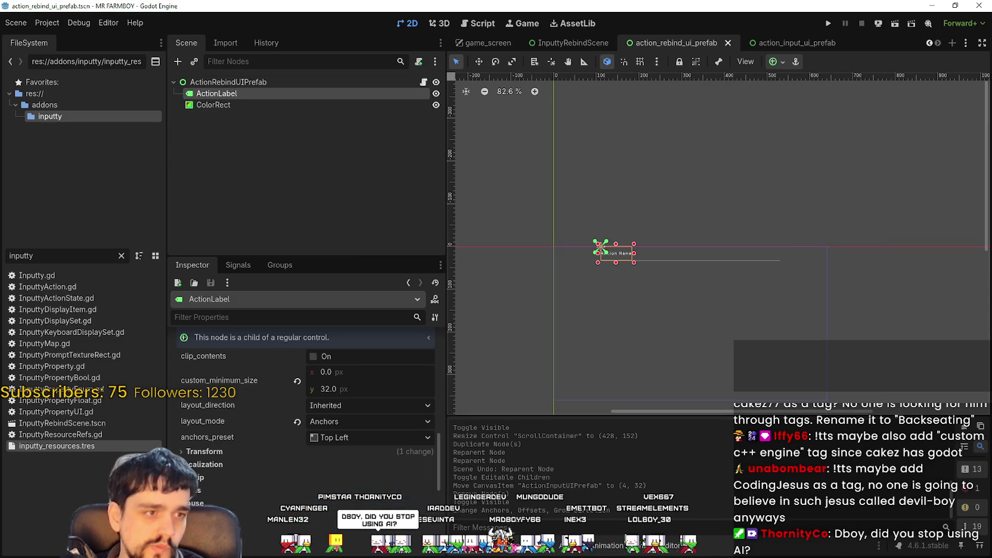
{"action": "scroll", "coordinate": [614, 275], "scroll_direction": "up", "scroll_amount": 5}
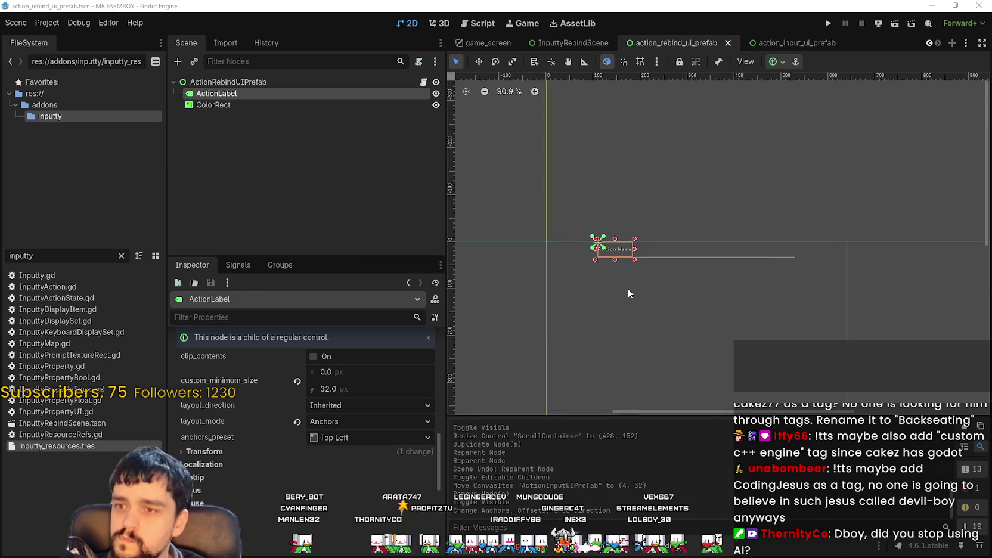
{"action": "scroll", "coordinate": [599, 246], "scroll_direction": "up", "scroll_amount": 2}
{"action": "scroll", "coordinate": [599, 246], "scroll_direction": "down", "scroll_amount": 2}
{"action": "left_click_drag", "start_coordinate": [771, 255], "coordinate": [647, 238]}
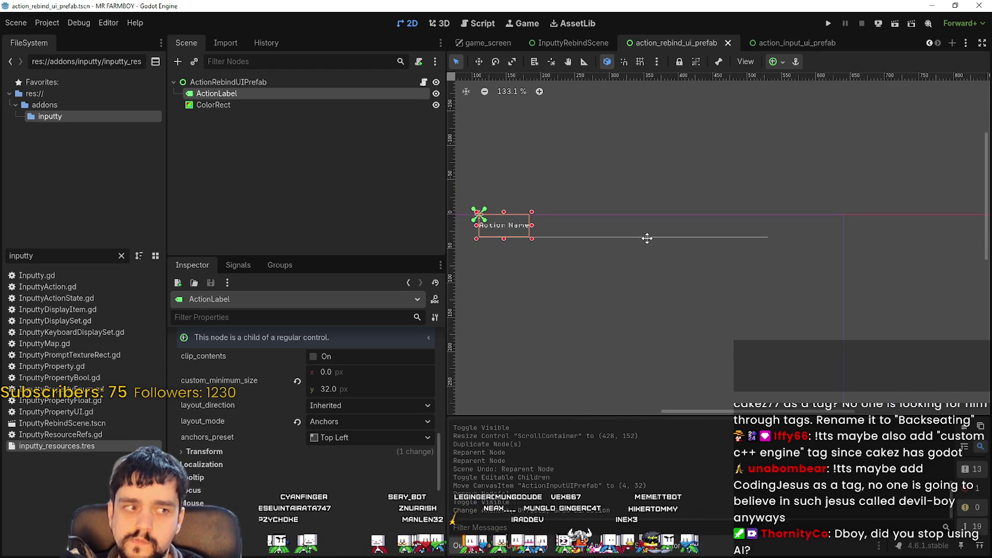
{"action": "scroll", "coordinate": [566, 227], "scroll_direction": "up", "scroll_amount": 2}
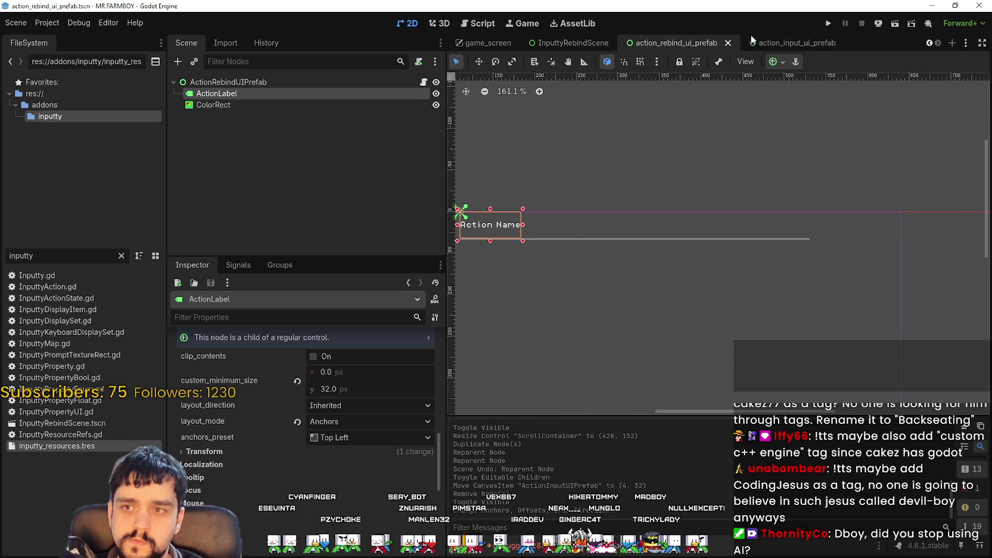
{"action": "left_click", "coordinate": [776, 61]}
{"action": "left_click", "coordinate": [840, 157]}
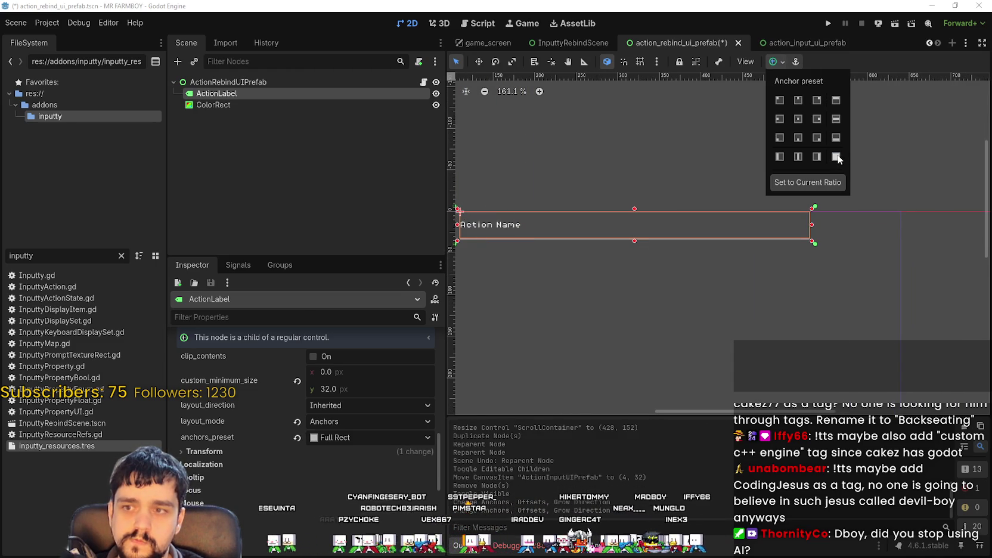
{"action": "left_click", "coordinate": [862, 55]}
{"action": "scroll", "coordinate": [584, 236], "scroll_direction": "down", "scroll_amount": 3}
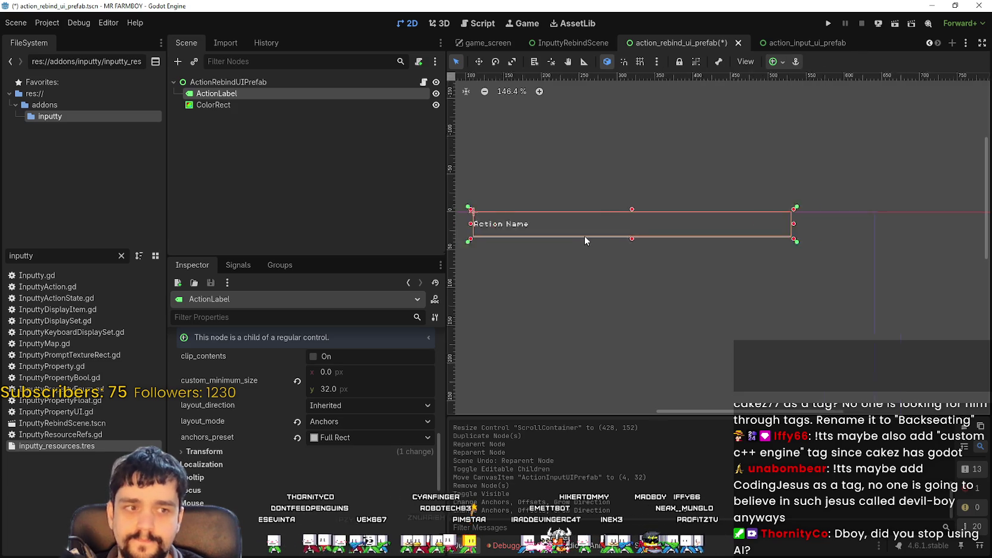
{"action": "scroll", "coordinate": [627, 238], "scroll_direction": "up", "scroll_amount": 3}
{"action": "key", "text": "ctrl+s"}
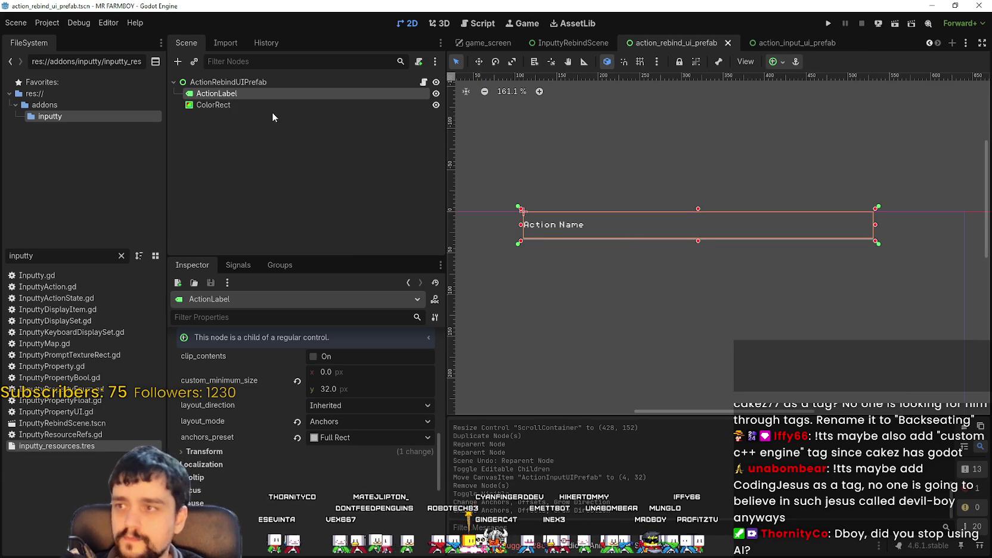
Select the ColorRect node and save the scene again.
{"action": "left_click", "coordinate": [272, 108]}
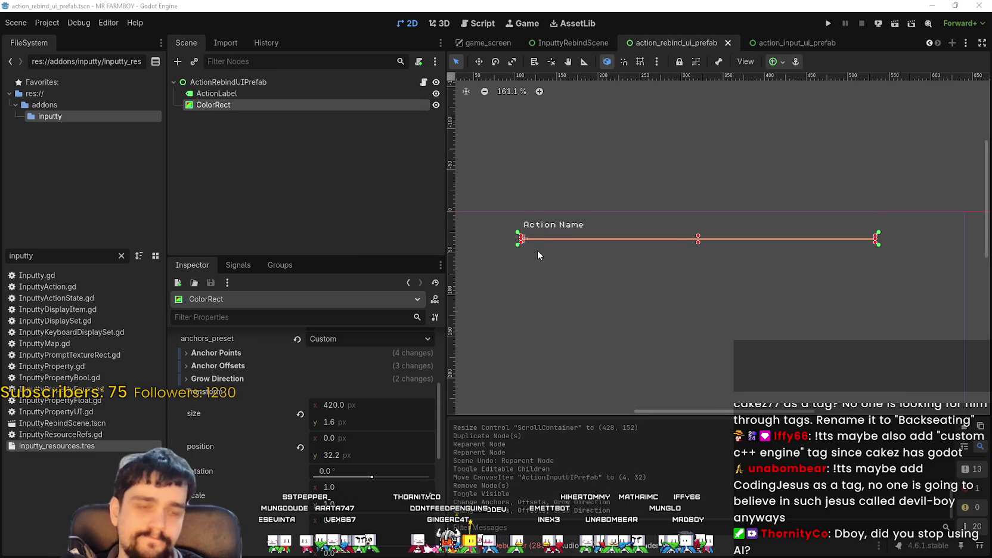
{"action": "scroll", "coordinate": [597, 238], "scroll_direction": "down", "scroll_amount": 3}
{"action": "scroll", "coordinate": [694, 231], "scroll_direction": "up", "scroll_amount": 2}
{"action": "key", "text": "ctrl+s"}
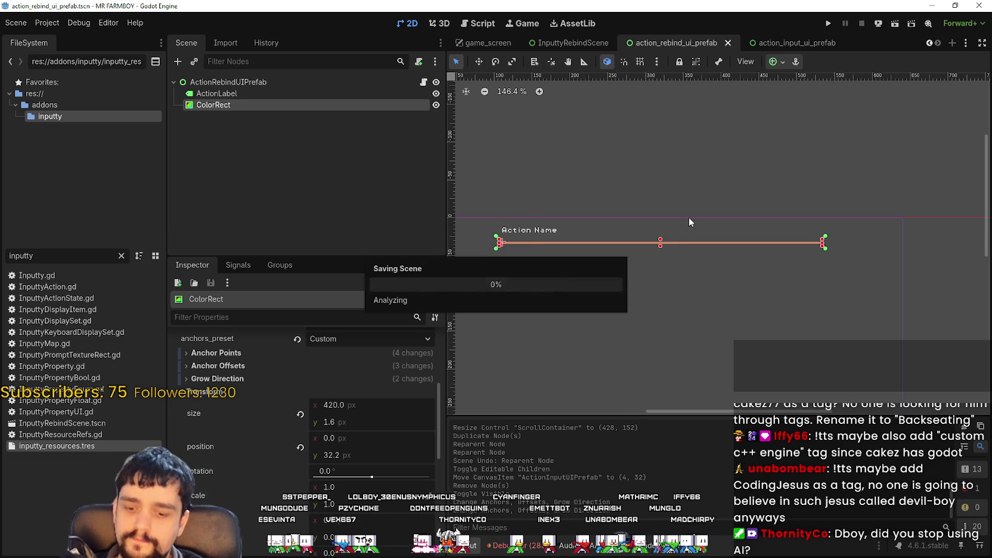
In action_input_ui_prefab, narrow the ActionInputUIPrefab root by dragging its left edge rightward.
{"action": "left_click", "coordinate": [775, 42]}
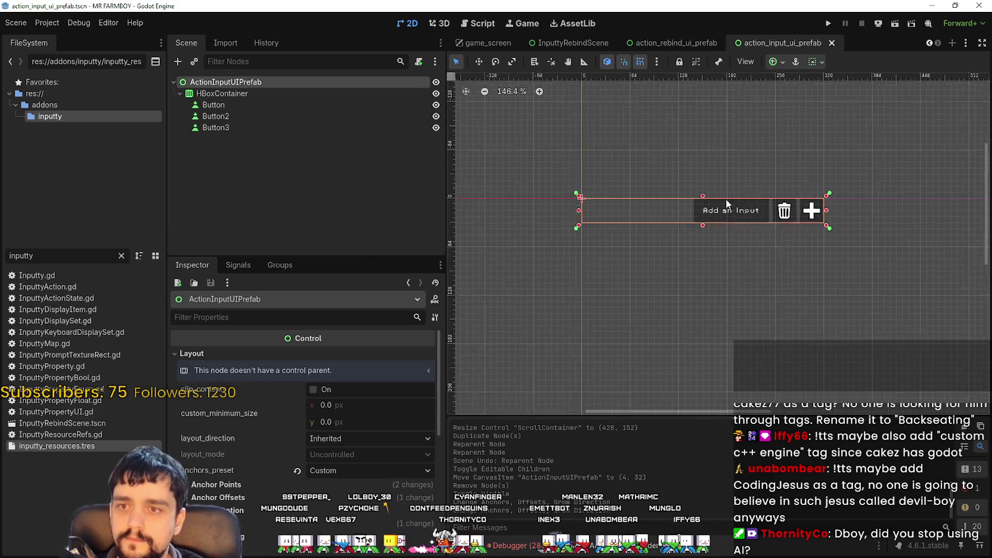
{"action": "scroll", "coordinate": [726, 201], "scroll_direction": "up", "scroll_amount": 3}
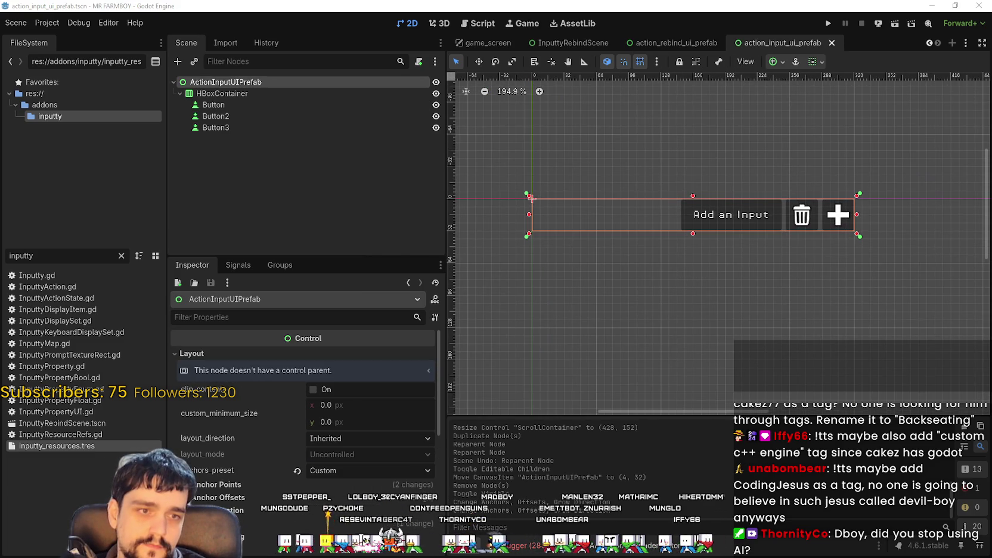
{"action": "scroll", "coordinate": [672, 180], "scroll_direction": "down", "scroll_amount": 2}
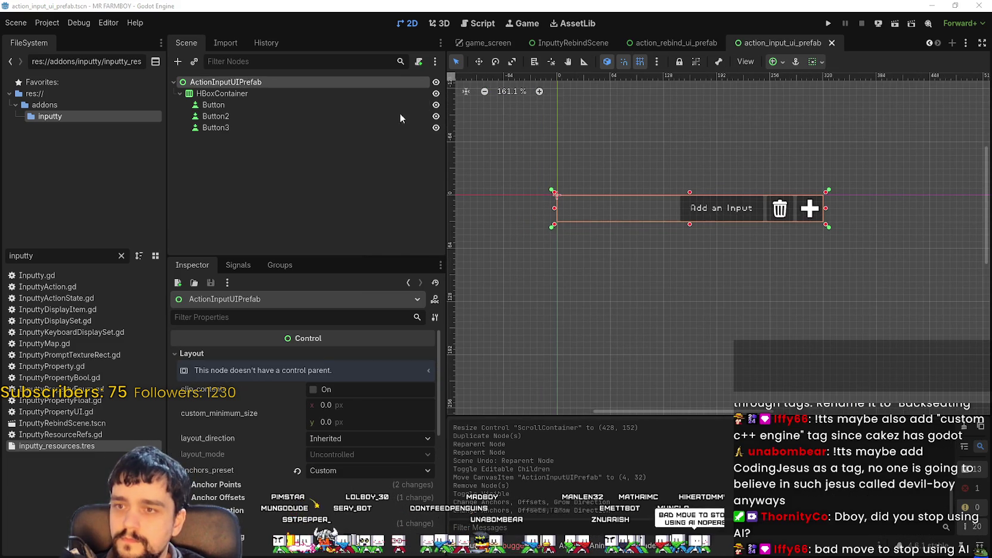
{"action": "key", "text": "Return"}
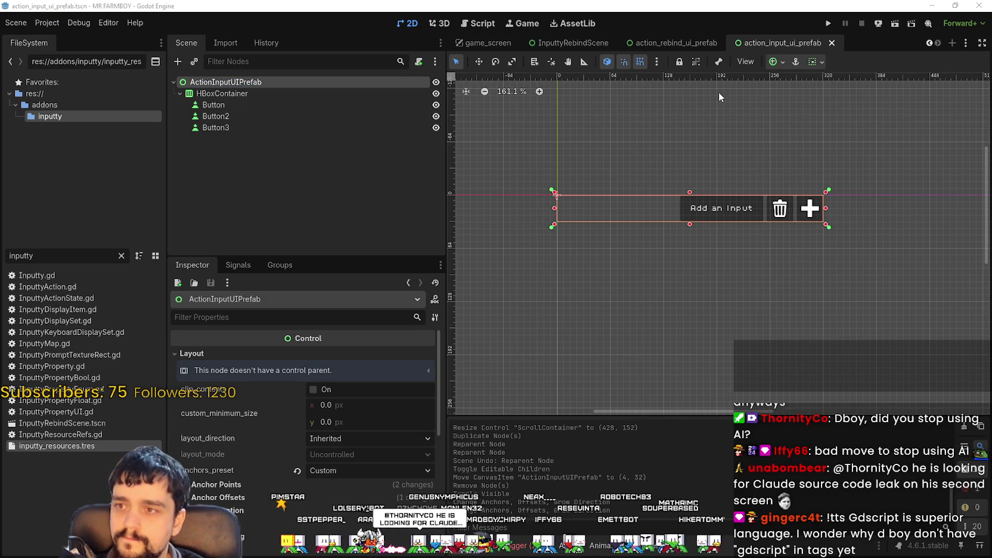
{"action": "scroll", "coordinate": [775, 214], "scroll_direction": "up", "scroll_amount": 2}
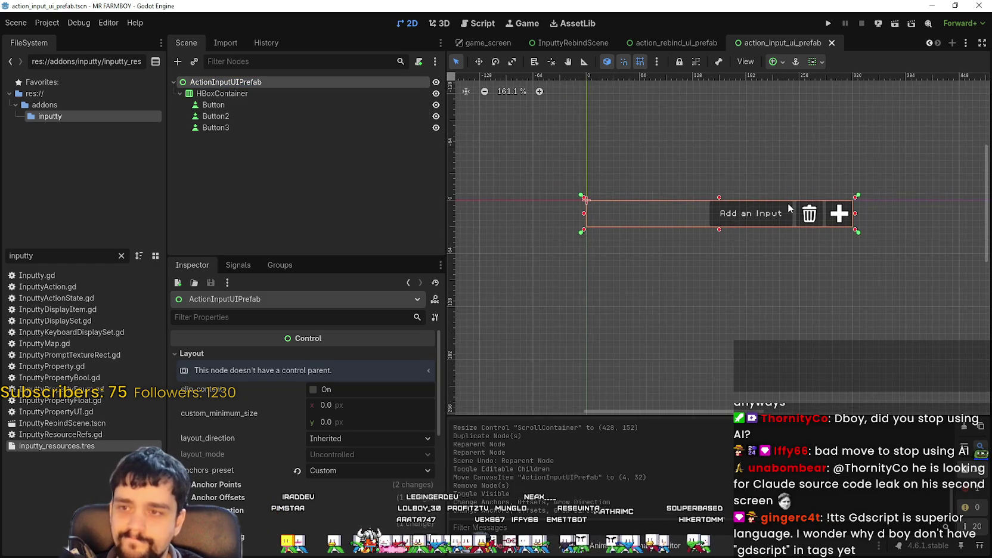
{"action": "scroll", "coordinate": [607, 208], "scroll_direction": "up", "scroll_amount": 1}
{"action": "scroll", "coordinate": [587, 190], "scroll_direction": "down", "scroll_amount": 2}
{"action": "scroll", "coordinate": [500, 203], "scroll_direction": "up", "scroll_amount": 1}
{"action": "mouse_move", "coordinate": [500, 202]}
{"action": "left_mouse_down"}
{"action": "mouse_move", "coordinate": [574, 189]}
{"action": "mouse_move", "coordinate": [499, 200]}
{"action": "left_mouse_up"}
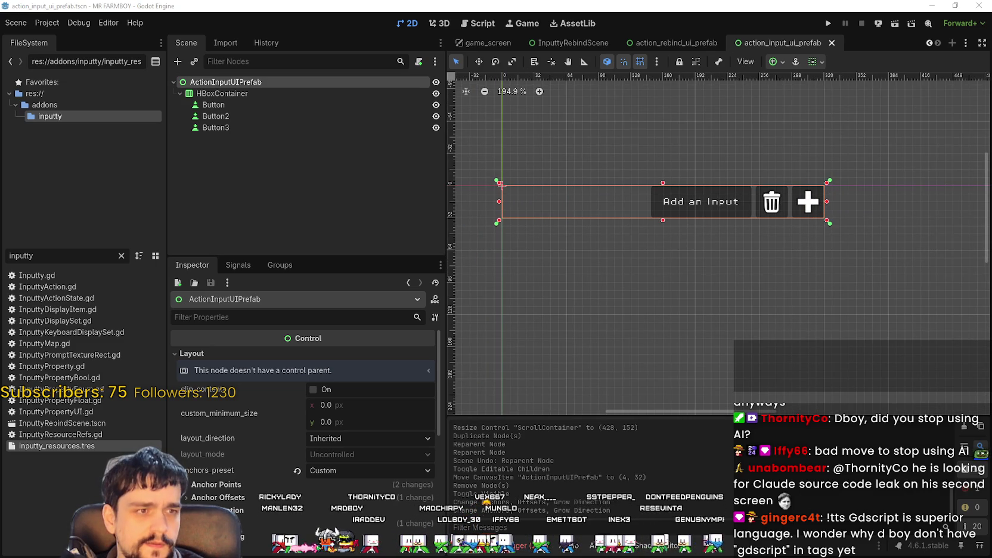
{"action": "left_click_drag", "start_coordinate": [498, 204], "coordinate": [693, 202]}
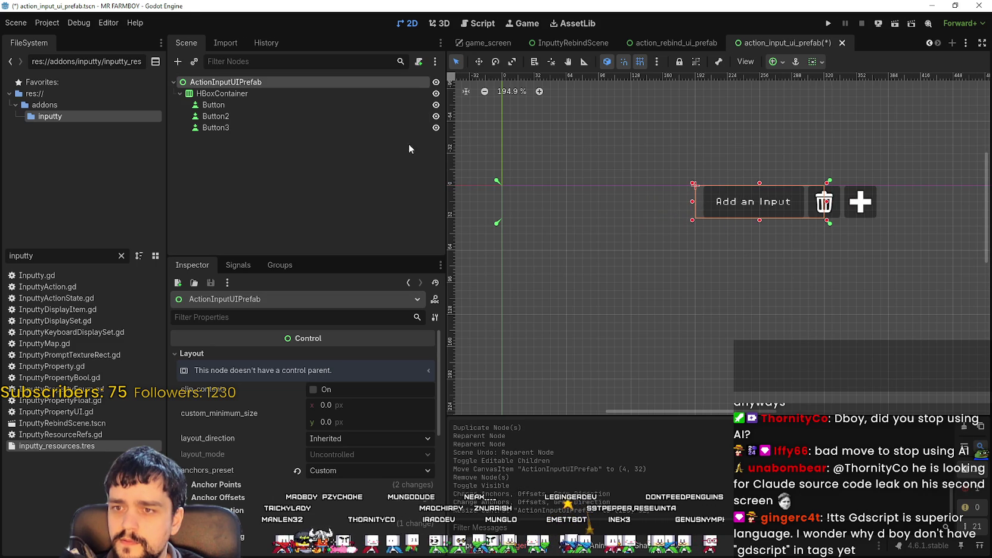
Adjust the ActionInputUIPrefab root's left edge and set its anchor preset to Top Left.
{"action": "double_click", "coordinate": [227, 93]}
{"action": "scroll", "coordinate": [768, 209], "scroll_direction": "down", "scroll_amount": 2}
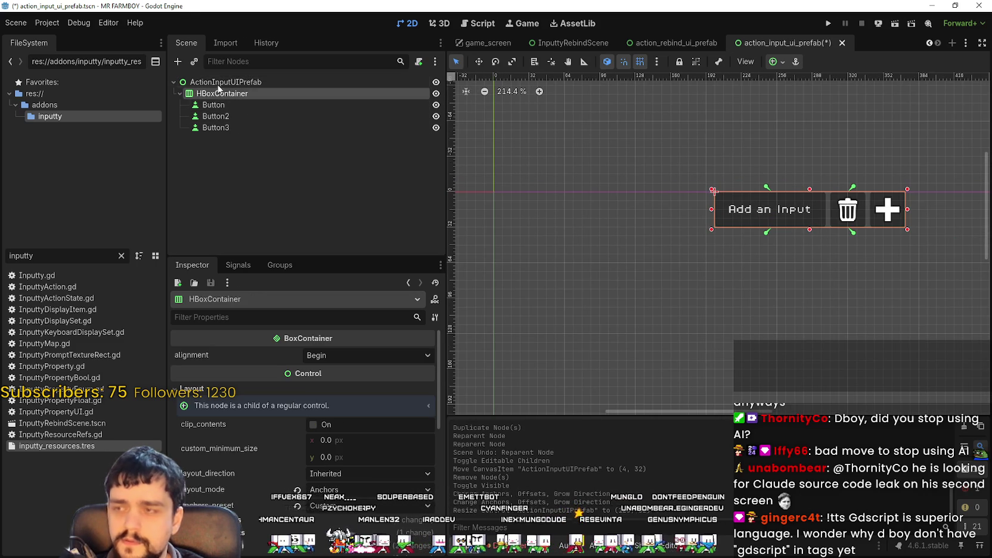
{"action": "scroll", "coordinate": [703, 176], "scroll_direction": "up", "scroll_amount": 1}
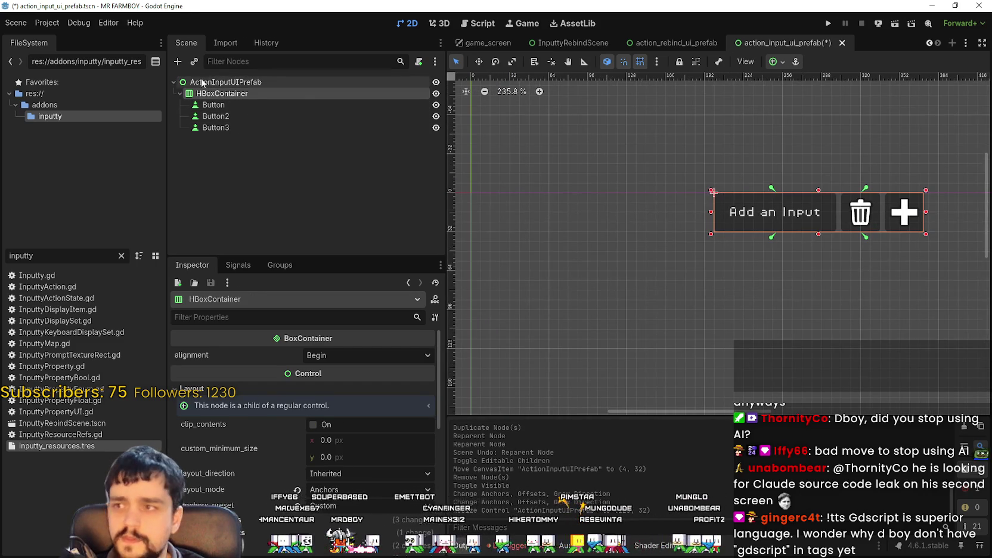
{"action": "left_click", "coordinate": [225, 82]}
{"action": "mouse_move", "coordinate": [703, 213]}
{"action": "left_mouse_down"}
{"action": "mouse_move", "coordinate": [514, 213]}
{"action": "mouse_move", "coordinate": [643, 213]}
{"action": "left_mouse_up"}
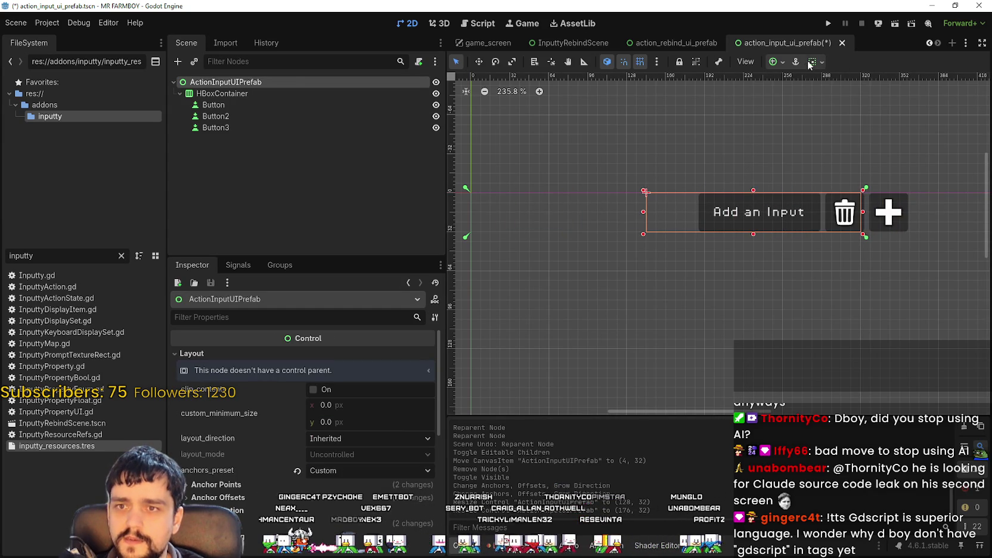
{"action": "left_click", "coordinate": [811, 62]}
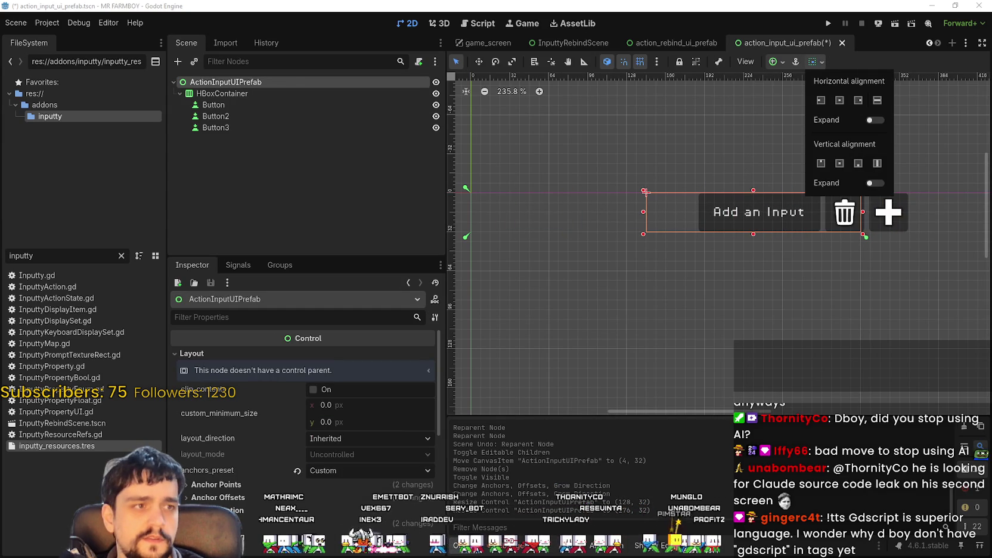
{"action": "left_click", "coordinate": [646, 192]}
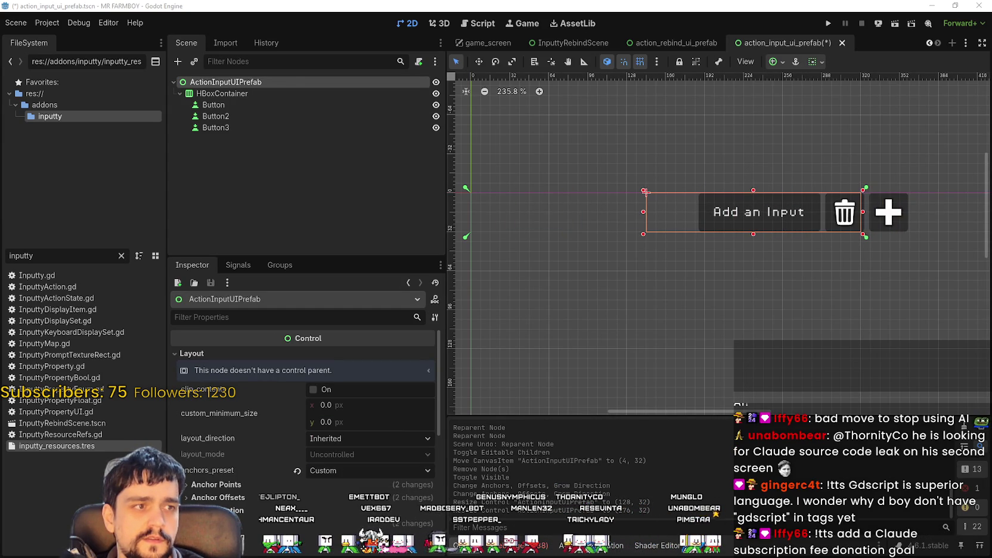
{"action": "scroll", "coordinate": [715, 253], "scroll_direction": "down", "scroll_amount": 2}
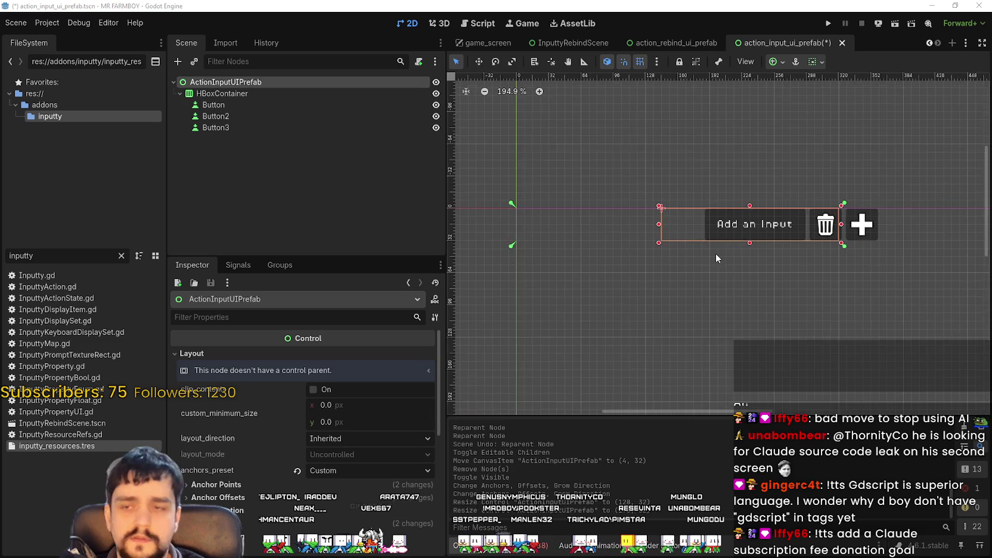
{"action": "left_click", "coordinate": [822, 62]}
{"action": "left_click", "coordinate": [774, 62]}
{"action": "left_click", "coordinate": [774, 62]}
{"action": "left_click", "coordinate": [777, 66]}
{"action": "left_click", "coordinate": [778, 64]}
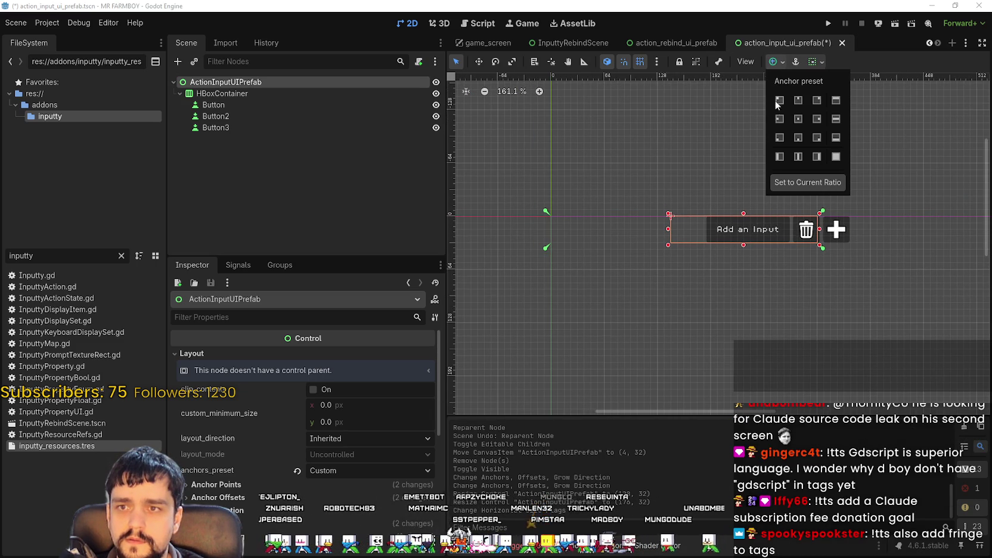
{"action": "left_click", "coordinate": [779, 100]}
{"action": "scroll", "coordinate": [577, 242], "scroll_direction": "up", "scroll_amount": 1}
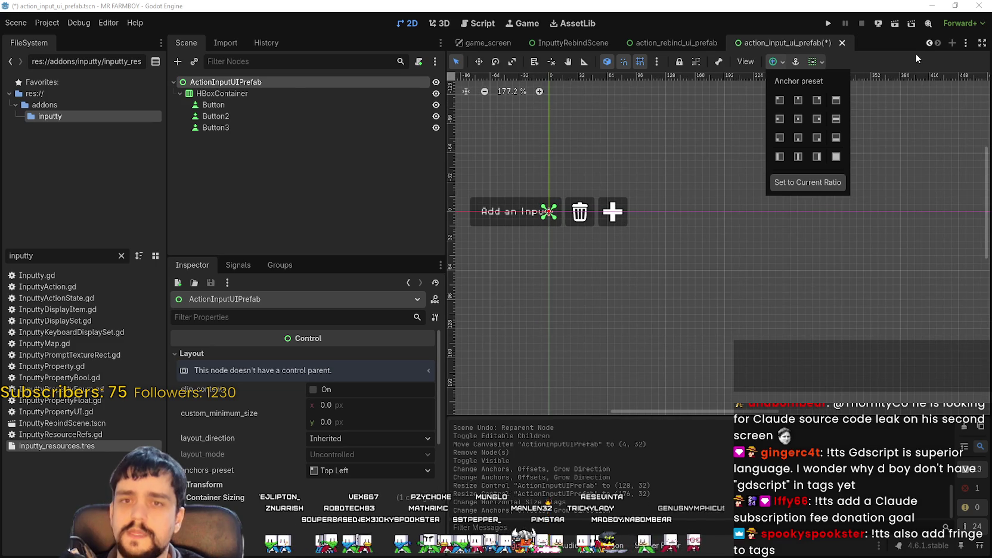
Move the HBoxContainer button row right so it lines up with the root.
{"action": "left_click", "coordinate": [280, 93]}
{"action": "scroll", "coordinate": [498, 229], "scroll_direction": "up", "scroll_amount": 1}
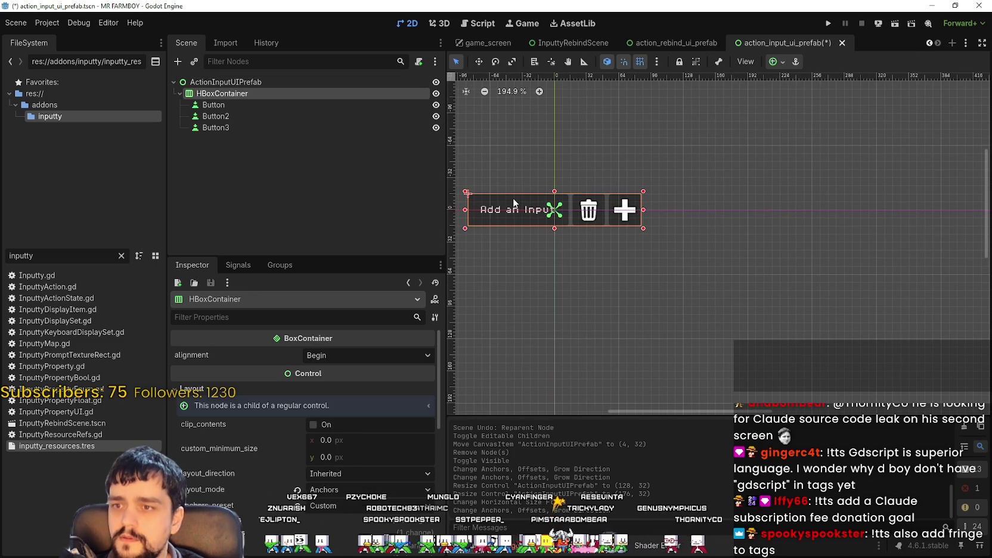
{"action": "left_click", "coordinate": [245, 82]}
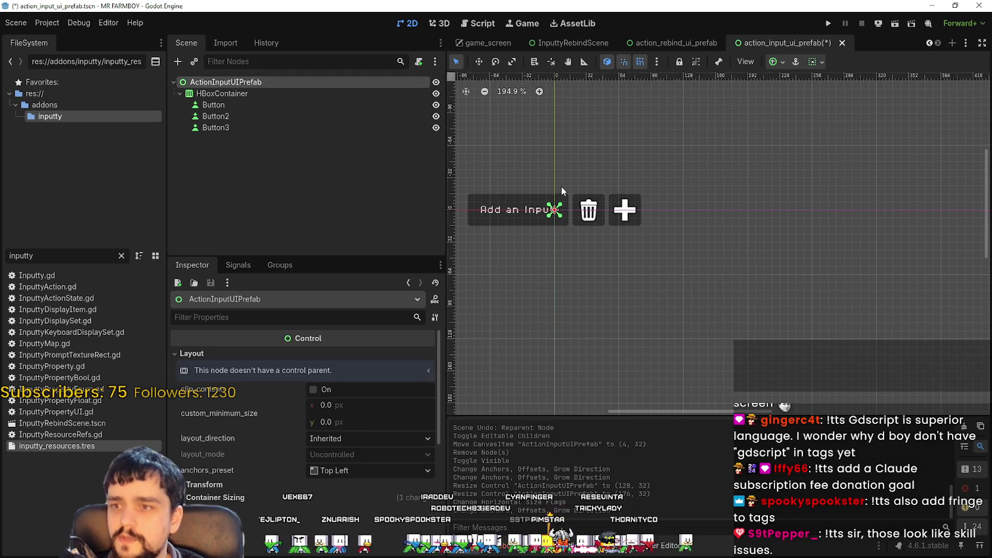
{"action": "scroll", "coordinate": [560, 186], "scroll_direction": "down", "scroll_amount": 5}
{"action": "scroll", "coordinate": [519, 182], "scroll_direction": "up", "scroll_amount": 5}
{"action": "left_click", "coordinate": [293, 93]}
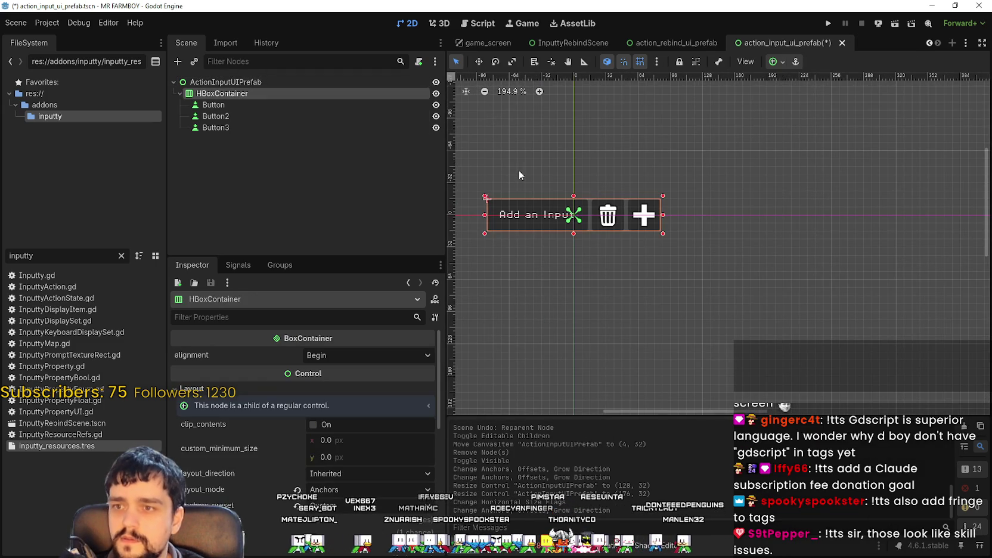
{"action": "left_click", "coordinate": [521, 215]}
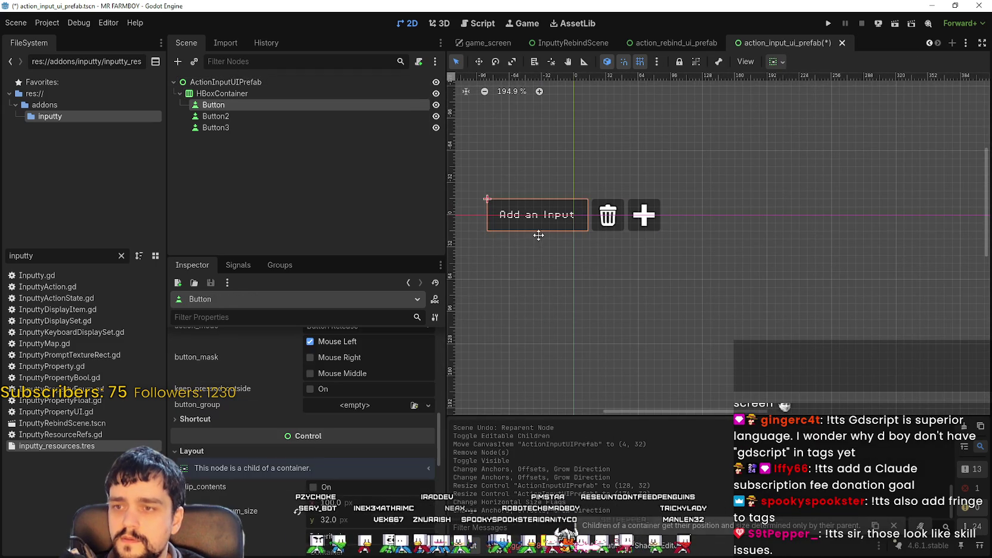
{"action": "left_click", "coordinate": [252, 93]}
{"action": "left_click", "coordinate": [478, 61]}
{"action": "left_click_drag", "start_coordinate": [516, 218], "coordinate": [758, 225]}
{"action": "scroll", "coordinate": [576, 218], "scroll_direction": "right", "scroll_amount": 5}
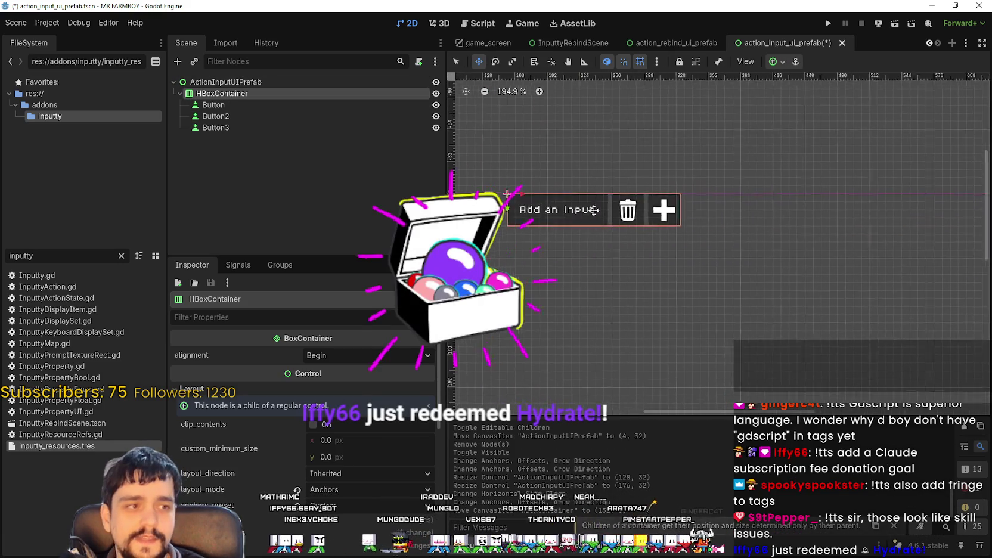
{"action": "scroll", "coordinate": [575, 219], "scroll_direction": "down", "scroll_amount": 2}
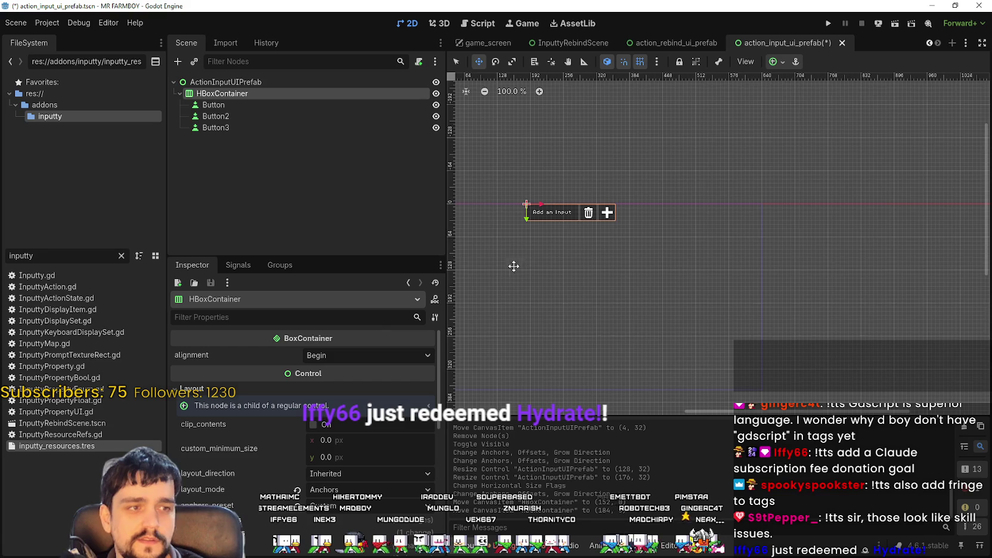
{"action": "scroll", "coordinate": [551, 244], "scroll_direction": "down", "scroll_amount": 3}
{"action": "scroll", "coordinate": [432, 169], "scroll_direction": "up", "scroll_amount": 5}
{"action": "left_click_drag", "start_coordinate": [651, 237], "coordinate": [686, 234]}
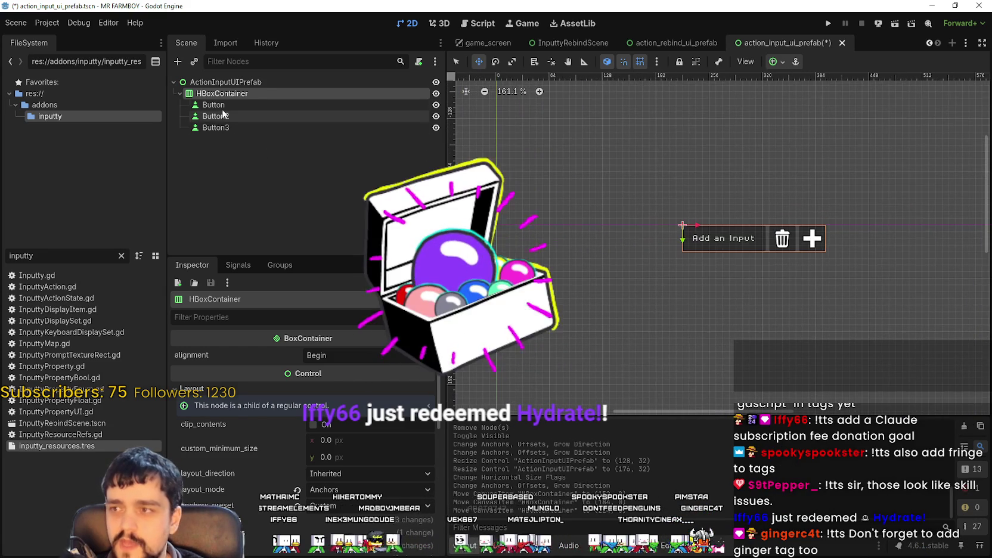
Set the ActionInputUIPrefab root's custom minimum width to 10.475 px.
{"action": "left_click", "coordinate": [230, 83]}
{"action": "scroll", "coordinate": [507, 149], "scroll_direction": "down", "scroll_amount": 1}
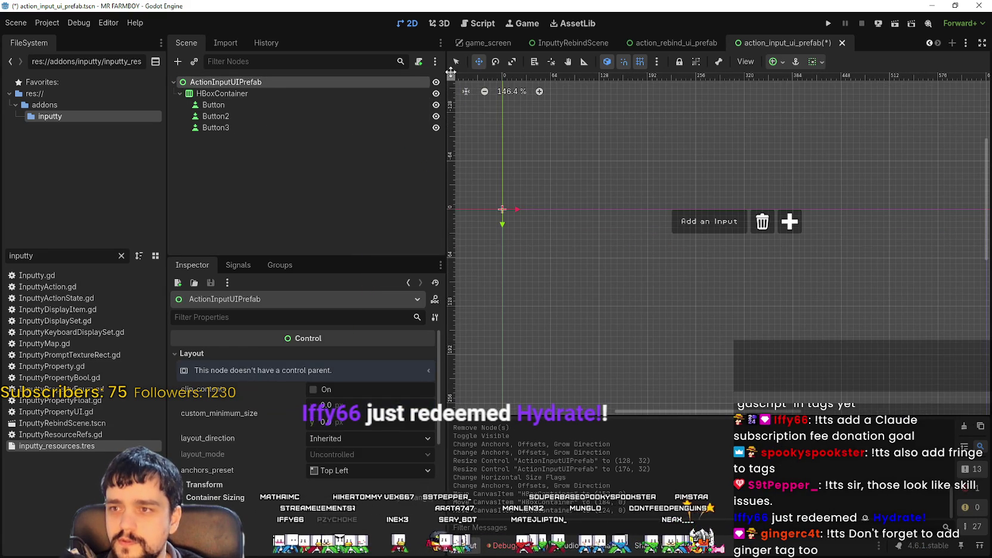
{"action": "left_click", "coordinate": [456, 61]}
{"action": "scroll", "coordinate": [499, 207], "scroll_direction": "up", "scroll_amount": 12}
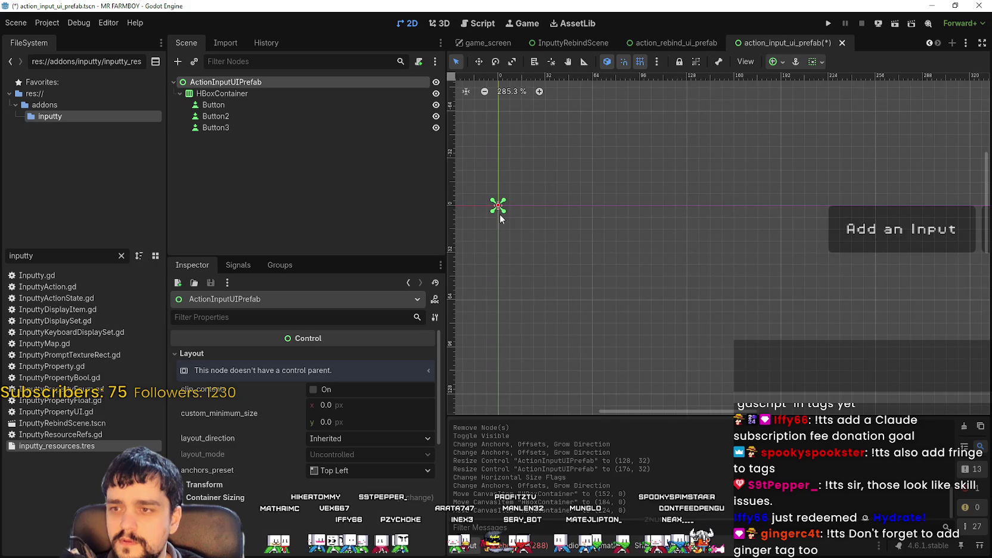
{"action": "scroll", "coordinate": [497, 197], "scroll_direction": "up", "scroll_amount": 16}
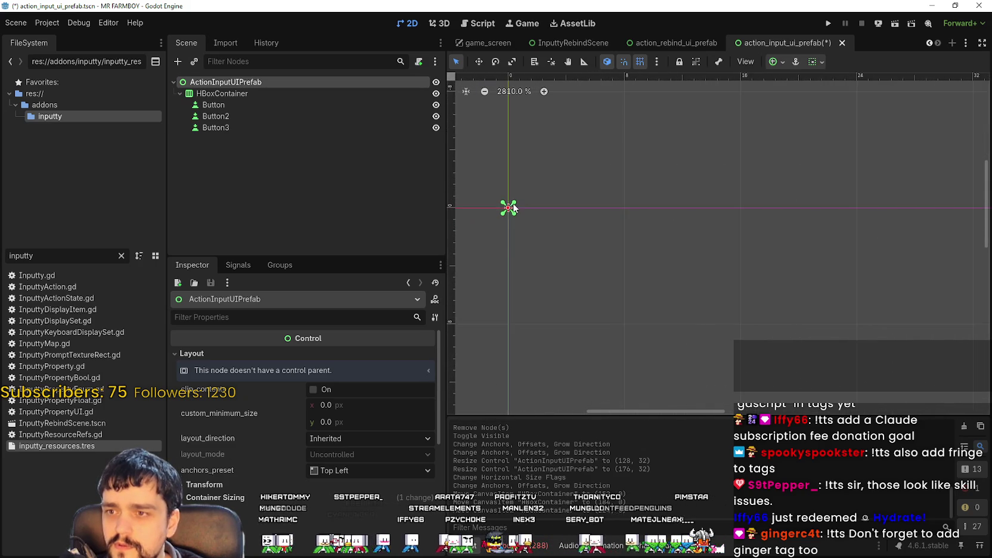
{"action": "scroll", "coordinate": [511, 205], "scroll_direction": "down", "scroll_amount": 8}
{"action": "left_click_drag", "start_coordinate": [335, 406], "coordinate": [381, 406]}
{"action": "mouse_move", "coordinate": [539, 203]}
{"action": "left_mouse_down"}
{"action": "mouse_move", "coordinate": [541, 242]}
{"action": "mouse_move", "coordinate": [621, 284]}
{"action": "mouse_move", "coordinate": [803, 304]}
{"action": "left_mouse_up"}
Move the root control right of the origin, then select the Add an Input button.
{"action": "scroll", "coordinate": [803, 307], "scroll_direction": "down", "scroll_amount": 2}
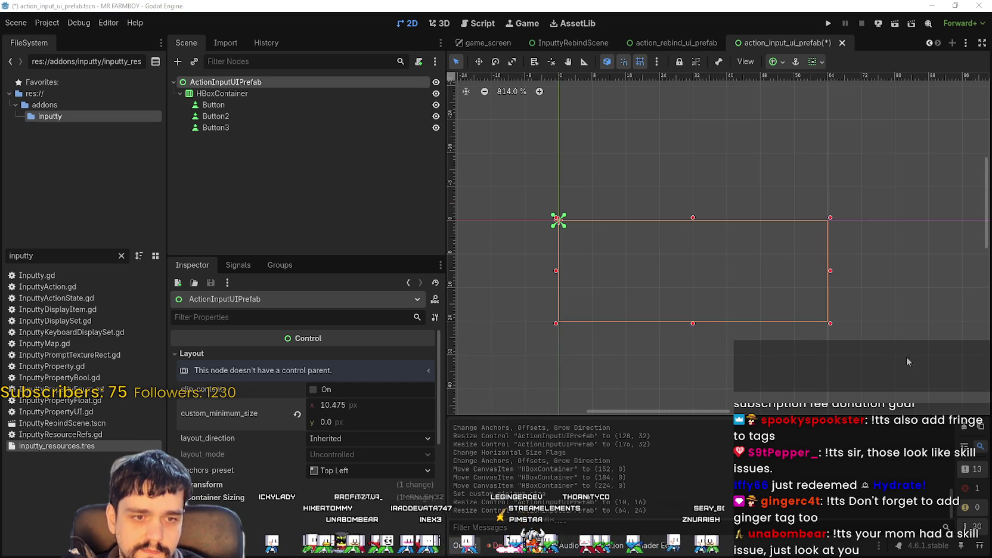
{"action": "scroll", "coordinate": [707, 242], "scroll_direction": "down", "scroll_amount": 7}
{"action": "scroll", "coordinate": [707, 243], "scroll_direction": "down", "scroll_amount": 10}
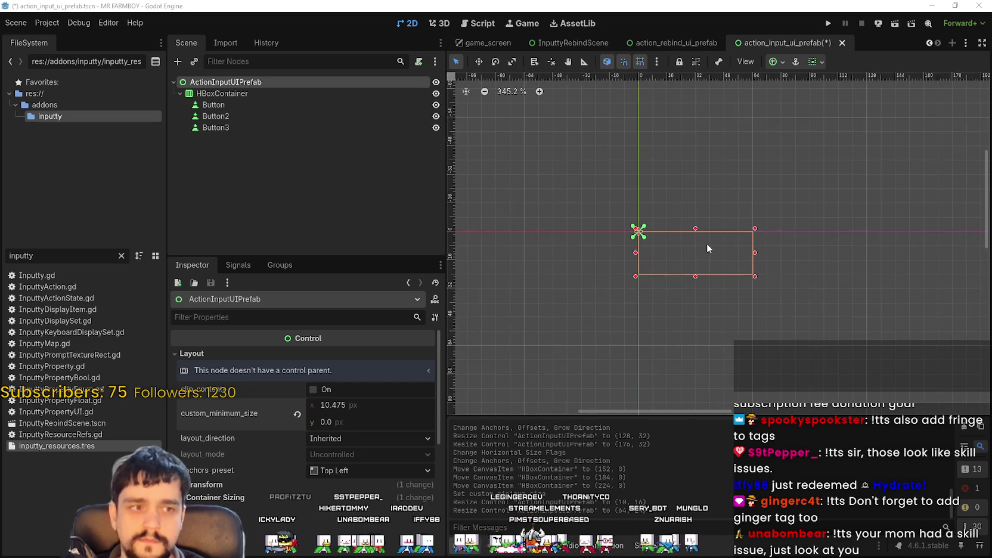
{"action": "scroll", "coordinate": [762, 258], "scroll_direction": "right", "scroll_amount": 5}
{"action": "left_click_drag", "start_coordinate": [517, 238], "coordinate": [563, 239]}
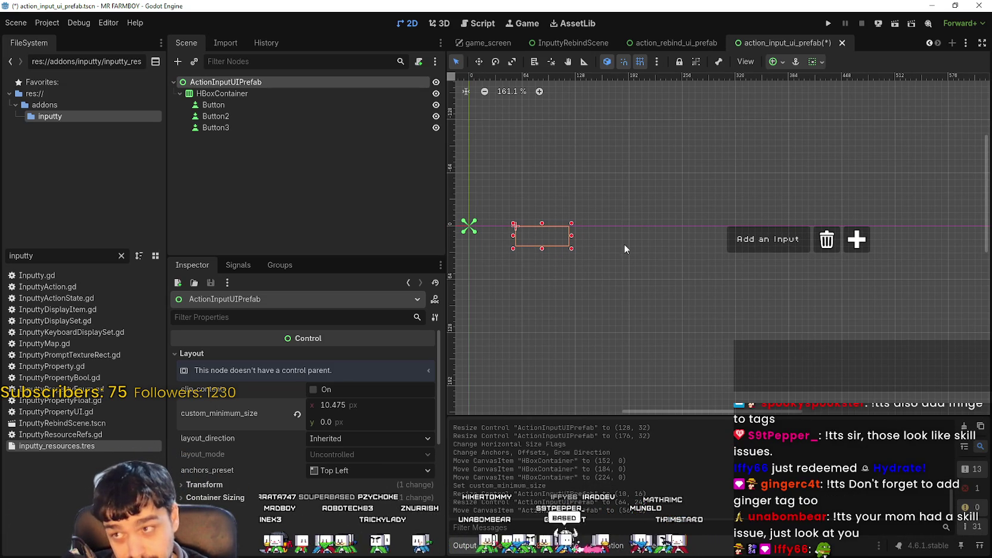
{"action": "left_click_drag", "start_coordinate": [624, 245], "coordinate": [653, 256]}
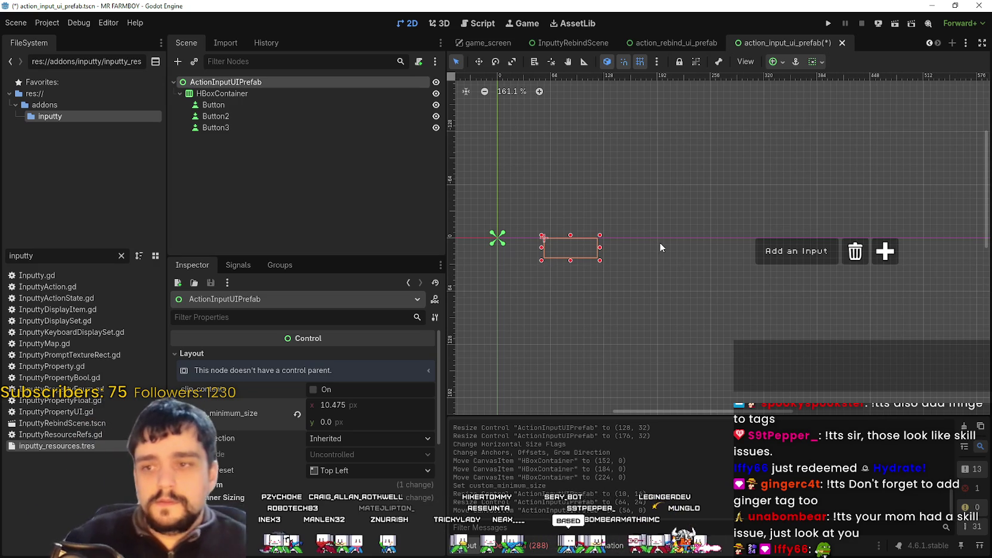
{"action": "left_click", "coordinate": [283, 102]}
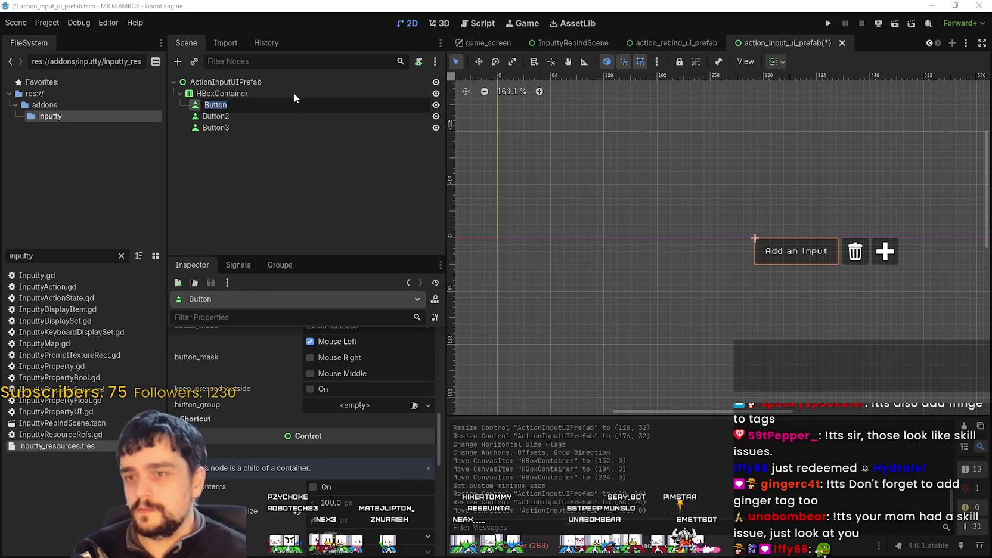
Anchor the HBoxContainer to the Top Left preset.
{"action": "left_click", "coordinate": [291, 84]}
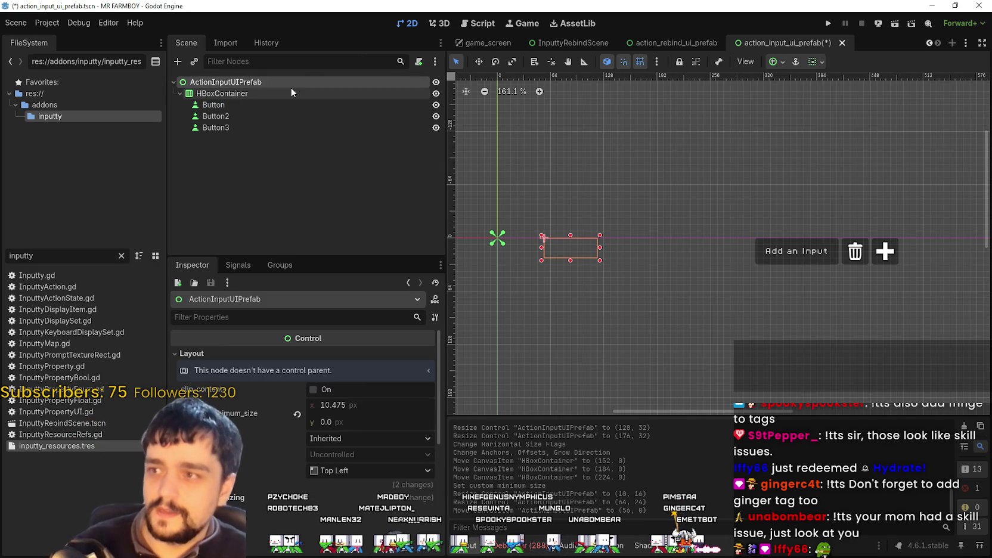
{"action": "left_click", "coordinate": [291, 92]}
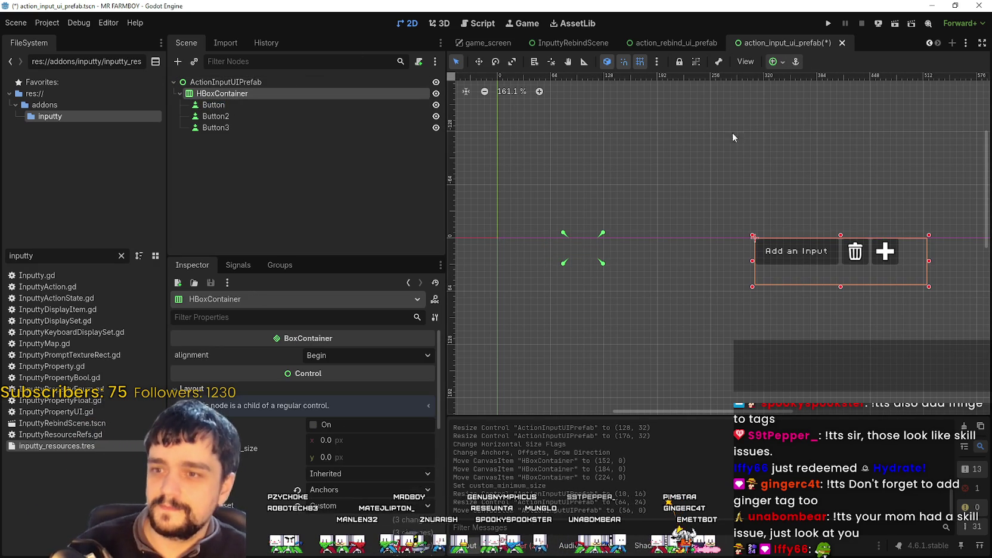
{"action": "left_click", "coordinate": [773, 61]}
{"action": "left_click", "coordinate": [779, 100]}
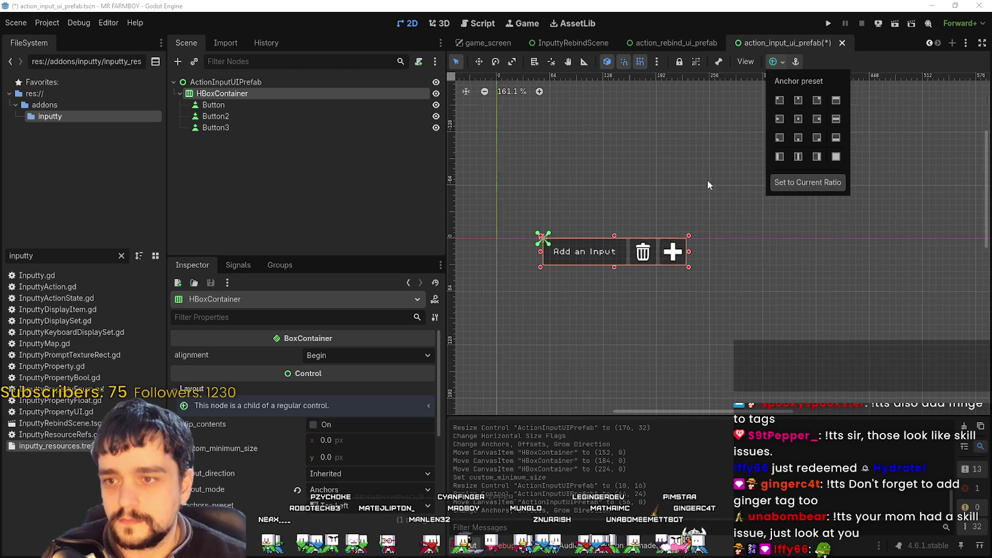
Anchor the ActionInputUIPrefab root control to Top Left.
{"action": "scroll", "coordinate": [590, 258], "scroll_direction": "up", "scroll_amount": 2}
{"action": "left_click", "coordinate": [245, 81]}
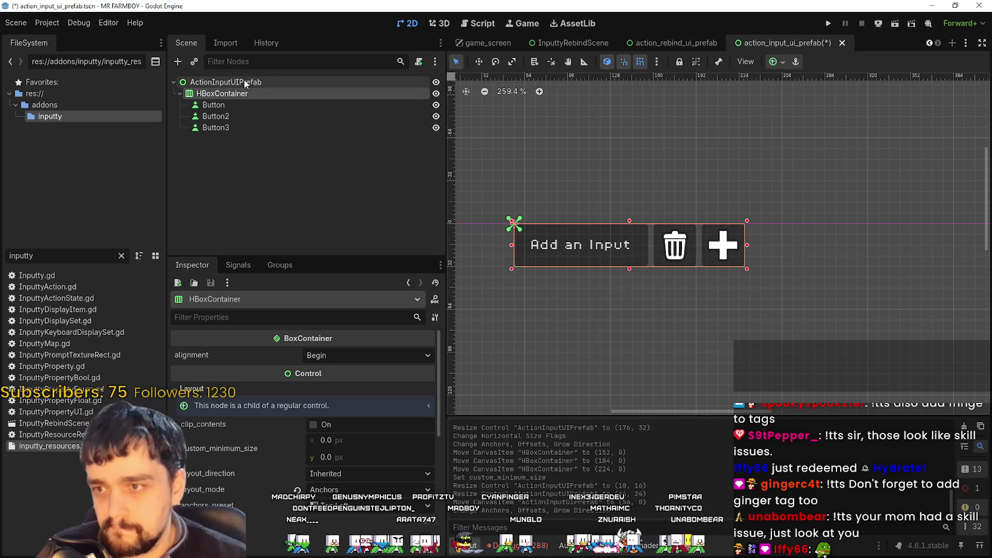
{"action": "scroll", "coordinate": [650, 239], "scroll_direction": "down", "scroll_amount": 1}
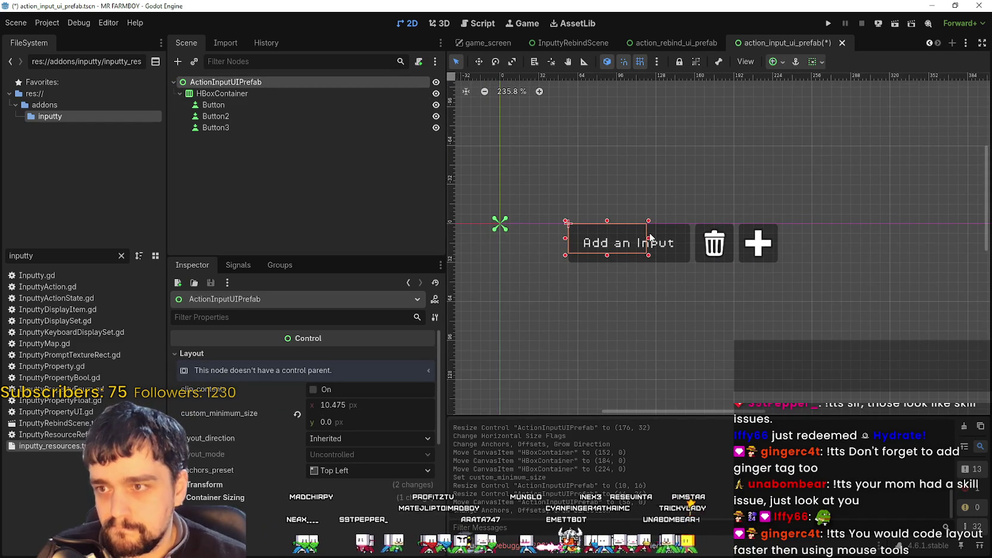
{"action": "left_click", "coordinate": [784, 64]}
{"action": "left_click", "coordinate": [779, 101]}
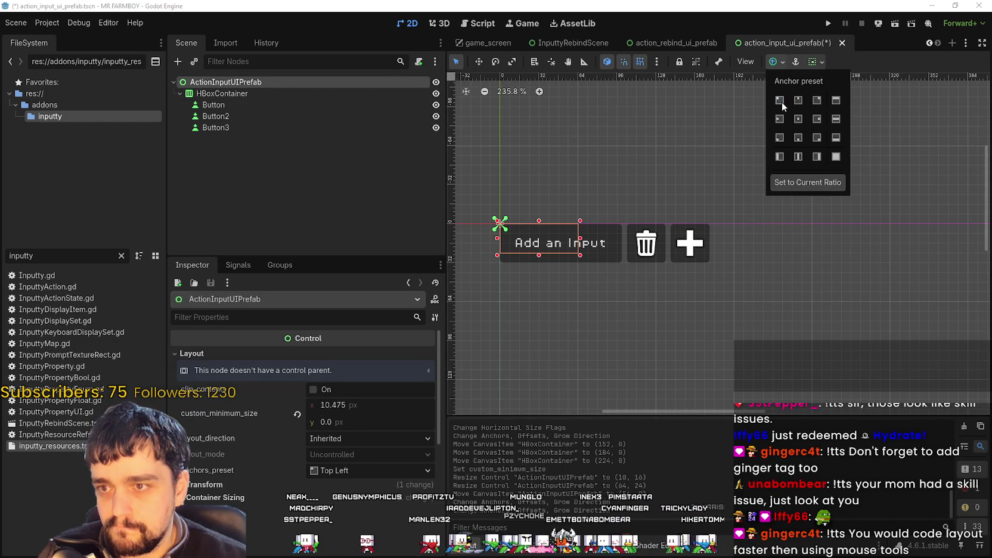
Resize the root control so it encloses all three buttons.
{"action": "left_click", "coordinate": [871, 67]}
{"action": "scroll", "coordinate": [604, 283], "scroll_direction": "up", "scroll_amount": 5}
{"action": "left_click_drag", "start_coordinate": [566, 248], "coordinate": [768, 248]}
{"action": "scroll", "coordinate": [767, 248], "scroll_direction": "down", "scroll_amount": 8}
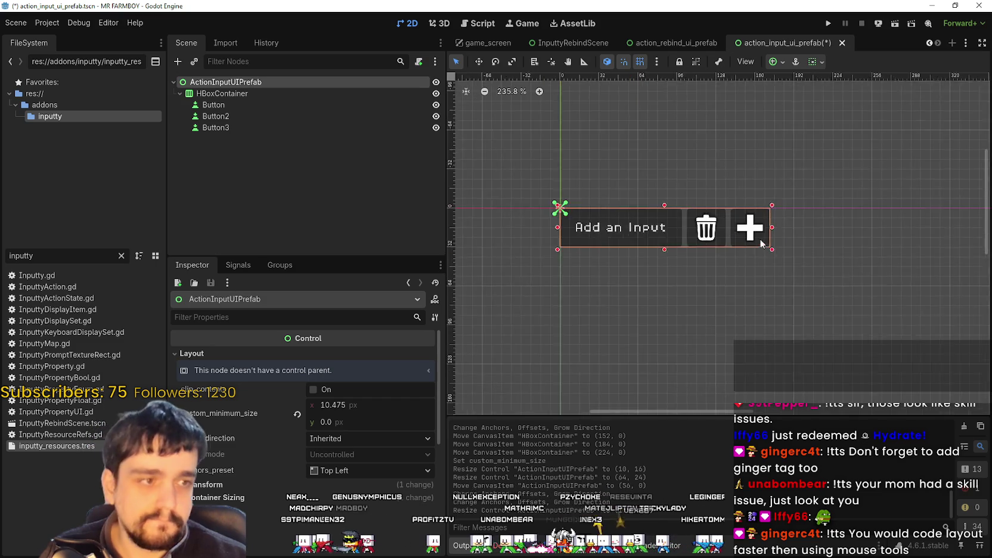
Set the HBoxContainer anchor preset to Full Rect so it fills the root.
{"action": "left_click", "coordinate": [231, 94]}
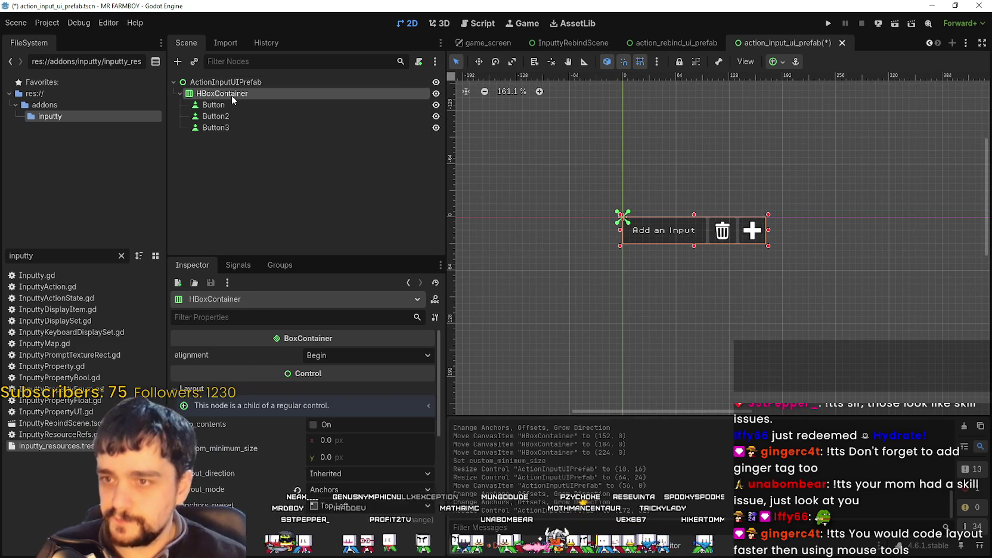
{"action": "scroll", "coordinate": [866, 200], "scroll_direction": "down", "scroll_amount": 3}
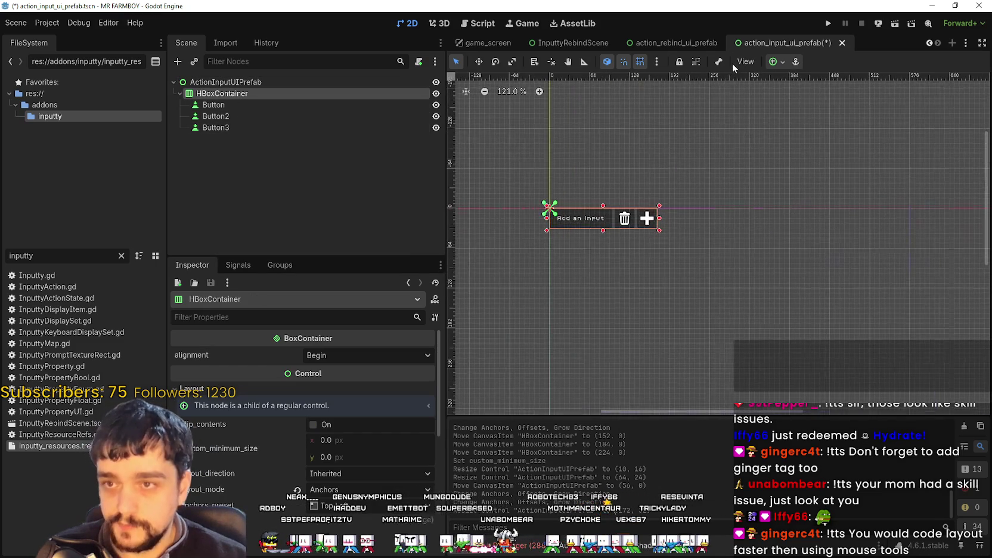
{"action": "left_click", "coordinate": [773, 63]}
{"action": "left_click", "coordinate": [802, 102]}
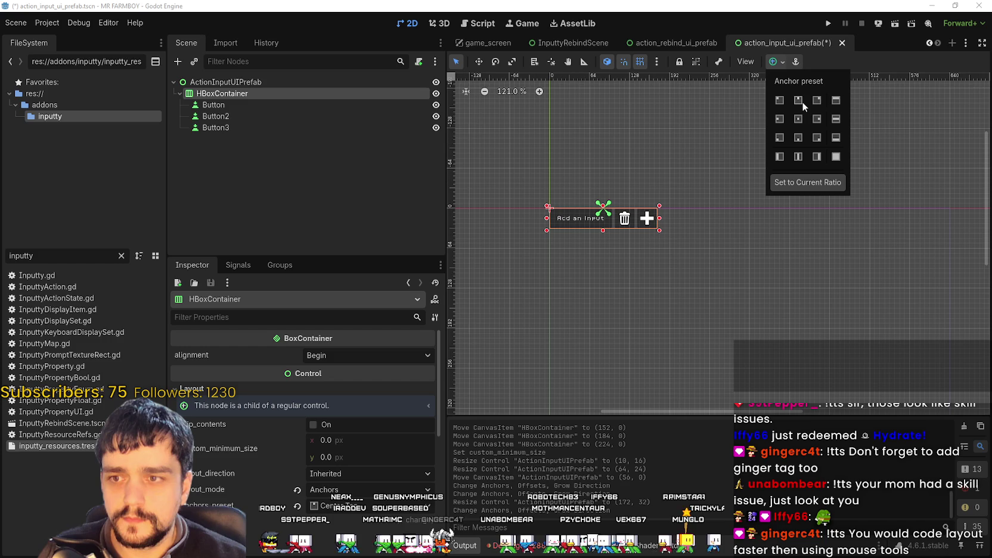
{"action": "left_click", "coordinate": [780, 100]}
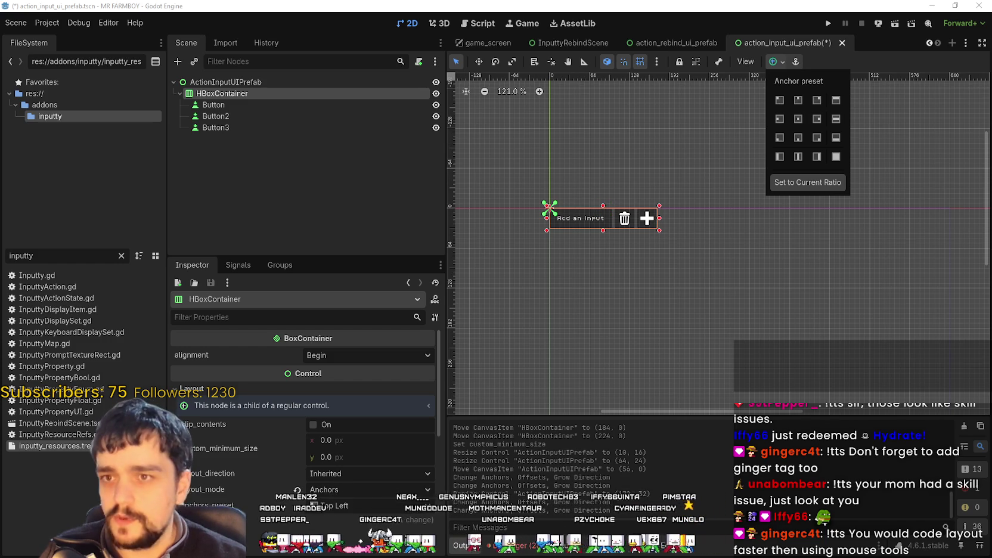
{"action": "key", "text": "Escape"}
{"action": "scroll", "coordinate": [524, 256], "scroll_direction": "up", "scroll_amount": 1}
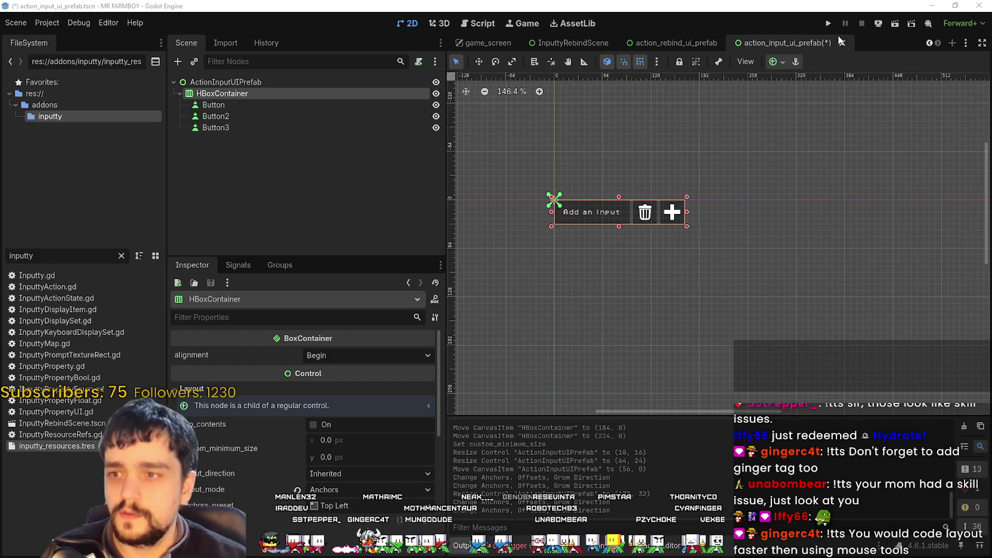
{"action": "left_click", "coordinate": [782, 62]}
{"action": "left_click", "coordinate": [835, 157]}
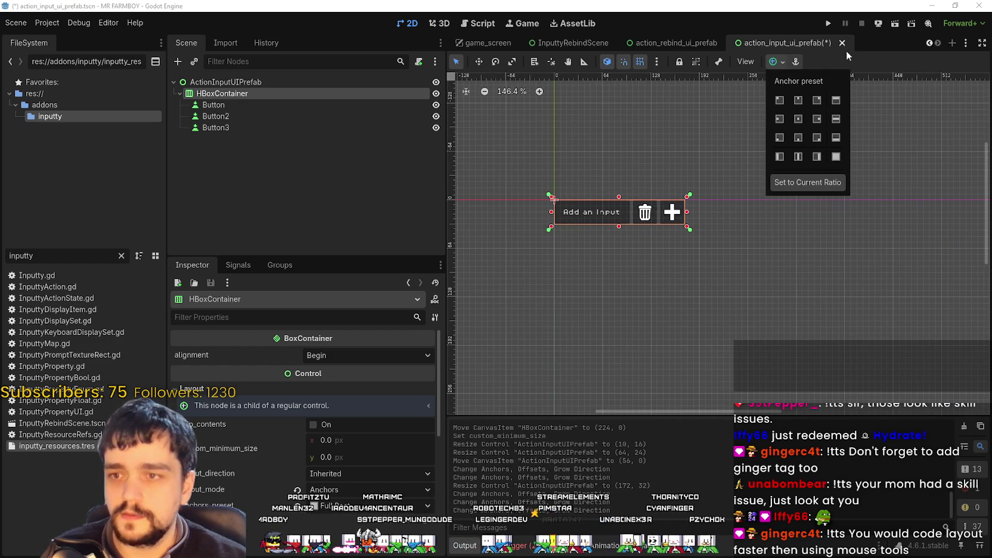
{"action": "left_click", "coordinate": [872, 58]}
{"action": "scroll", "coordinate": [655, 239], "scroll_direction": "right", "scroll_amount": 2}
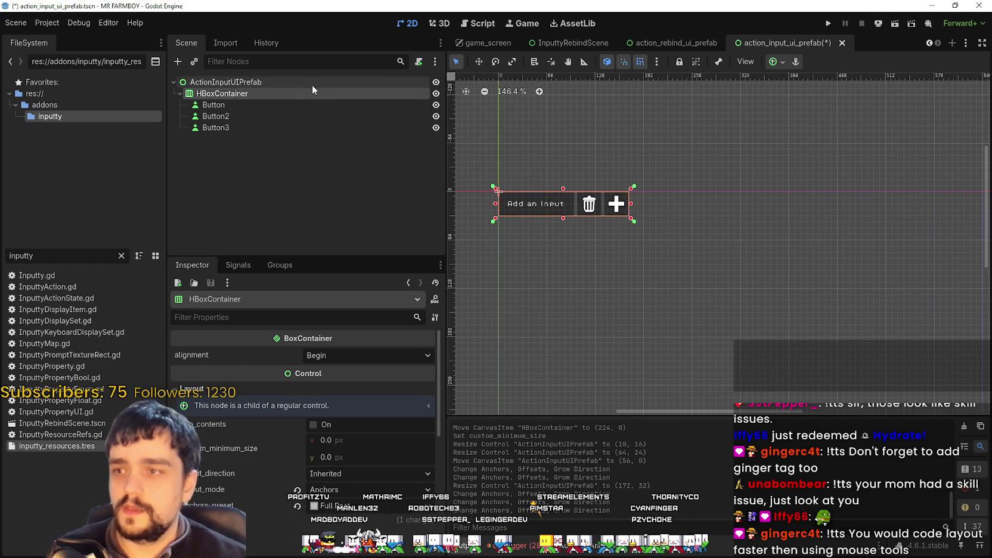
{"action": "left_click", "coordinate": [286, 85]}
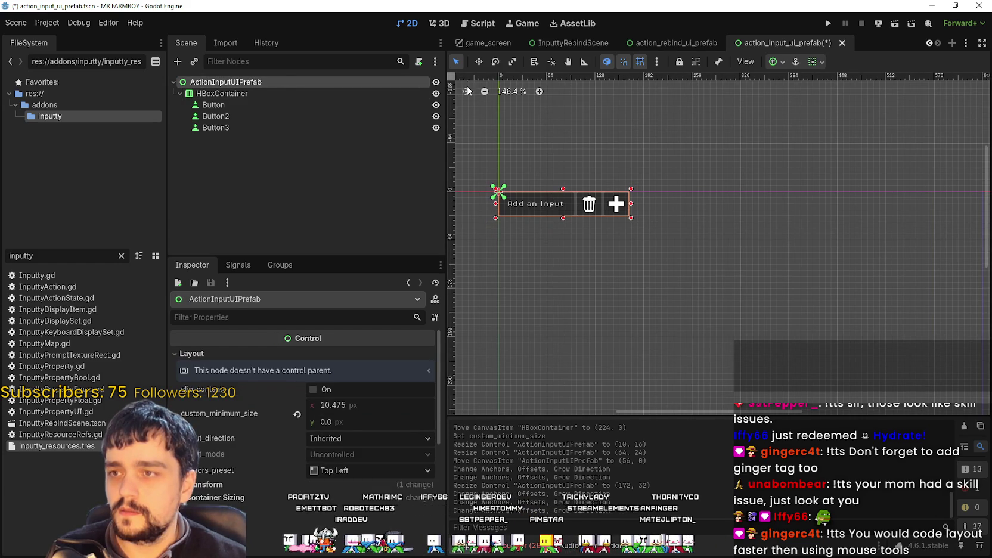
Move the ActionInputUIPrefab root 72 px right to position (128, 0).
{"action": "scroll", "coordinate": [611, 220], "scroll_direction": "down", "scroll_amount": 1}
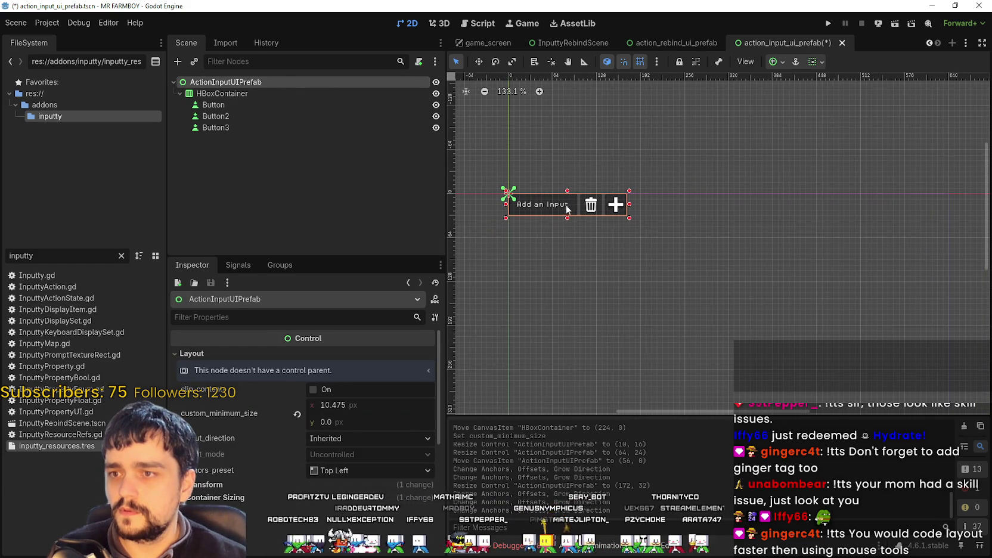
{"action": "left_click", "coordinate": [568, 209]}
{"action": "left_click", "coordinate": [239, 83]}
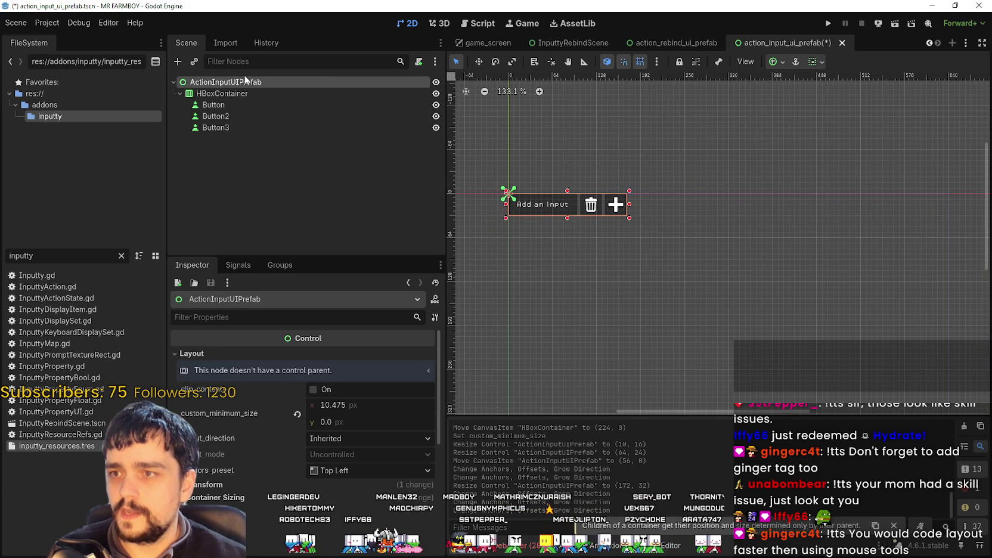
{"action": "left_click", "coordinate": [477, 61]}
{"action": "left_click_drag", "start_coordinate": [538, 199], "coordinate": [628, 199]}
{"action": "left_click", "coordinate": [455, 61]}
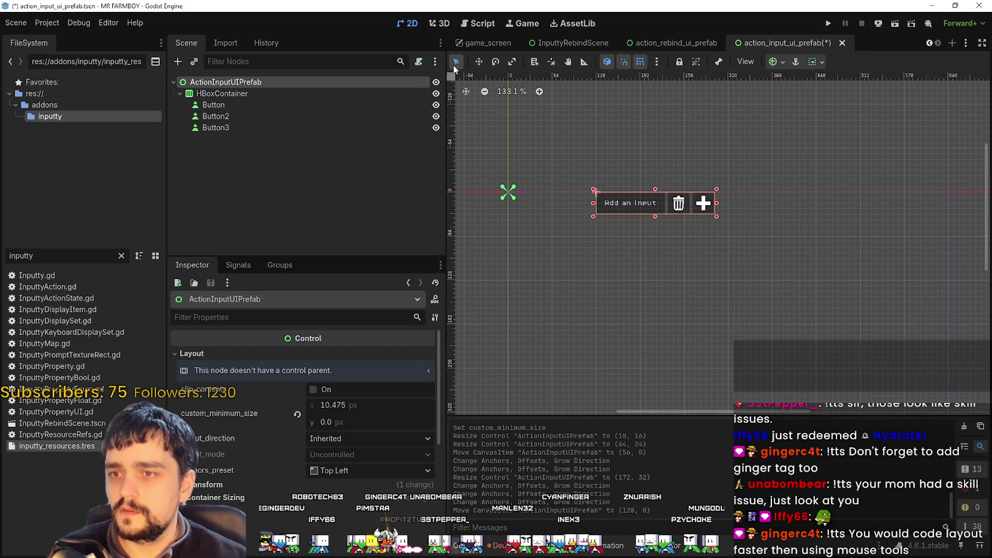
Check the HBoxContainer, Button2 and Button3, then save the scene and run the project.
{"action": "left_click", "coordinate": [263, 93]}
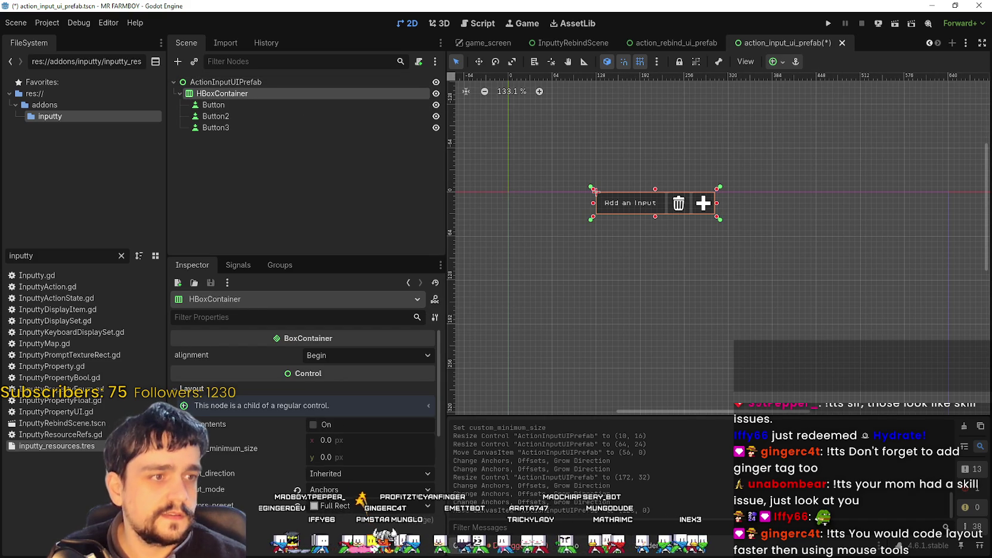
{"action": "scroll", "coordinate": [674, 200], "scroll_direction": "up", "scroll_amount": 4}
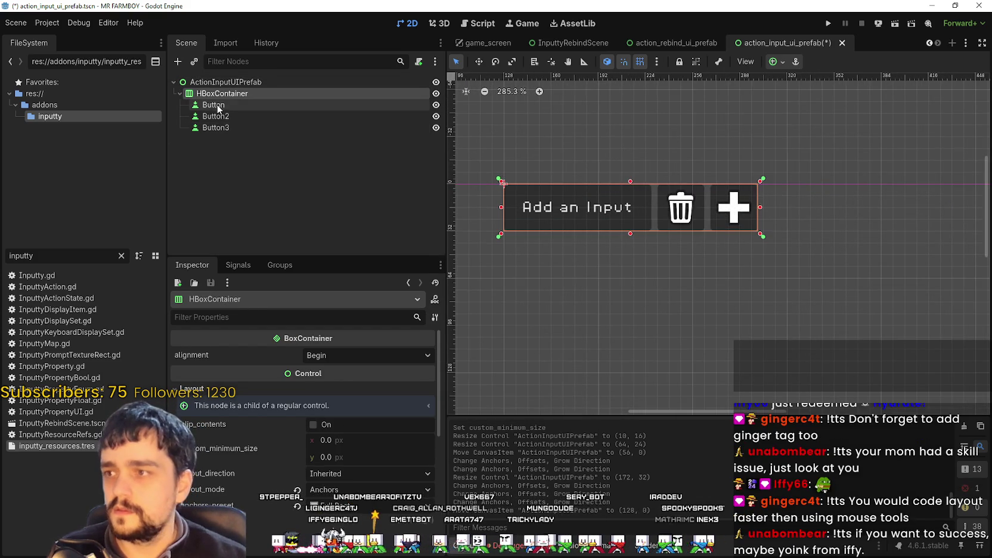
{"action": "left_click", "coordinate": [215, 116]}
{"action": "left_click", "coordinate": [232, 128]}
{"action": "scroll", "coordinate": [598, 178], "scroll_direction": "down", "scroll_amount": 9}
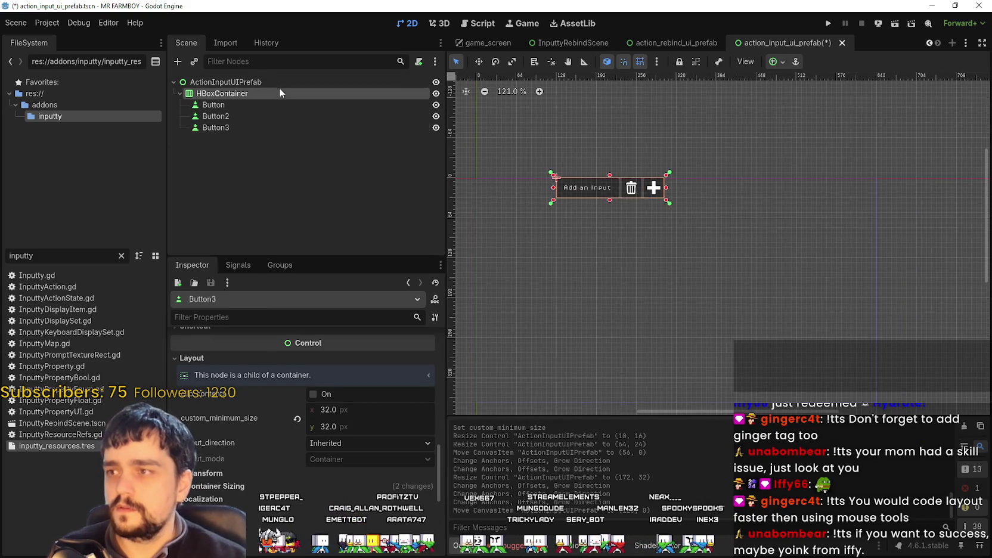
{"action": "left_click", "coordinate": [281, 82]}
{"action": "left_click", "coordinate": [828, 24]}
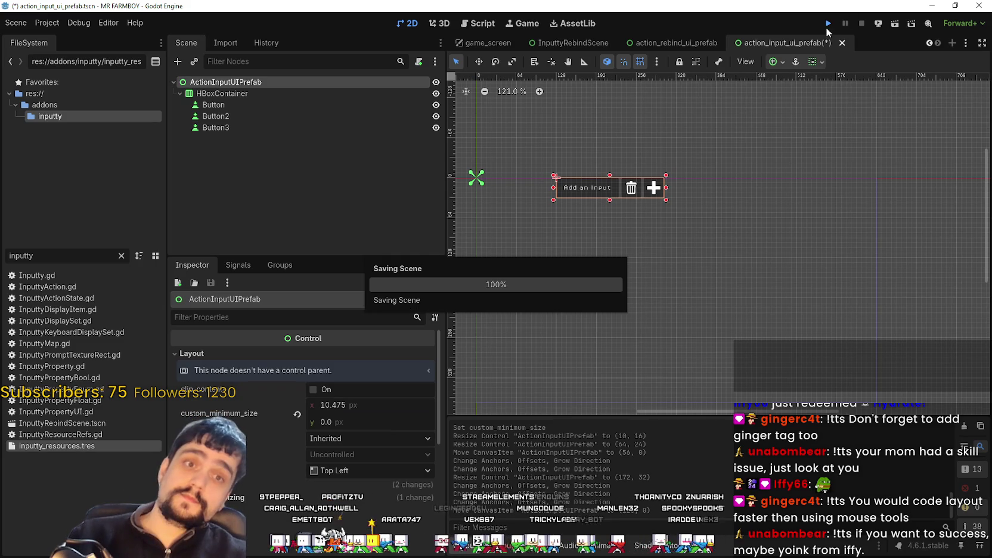
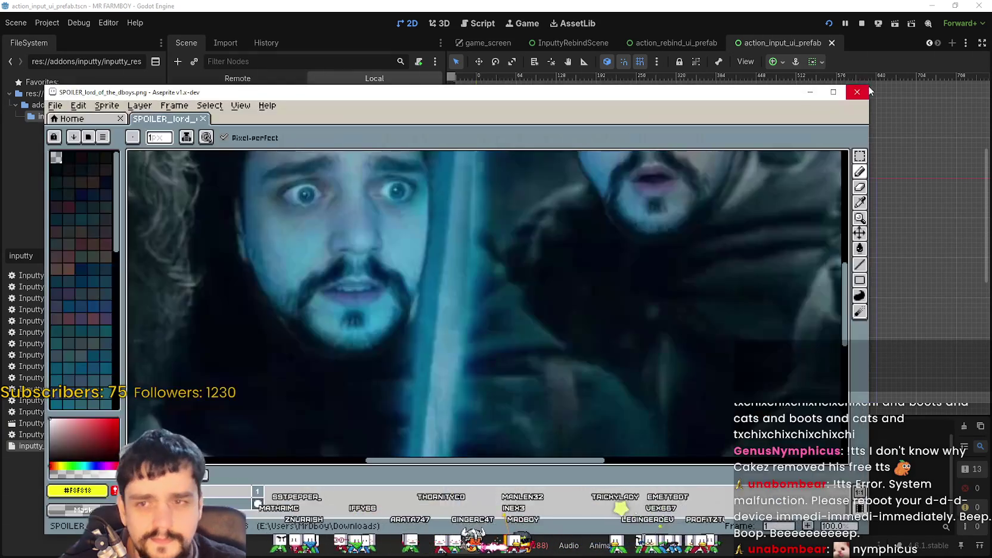
Close Aseprite to bring the running MR FARMBOY debug game into view.
{"action": "left_click", "coordinate": [868, 92]}
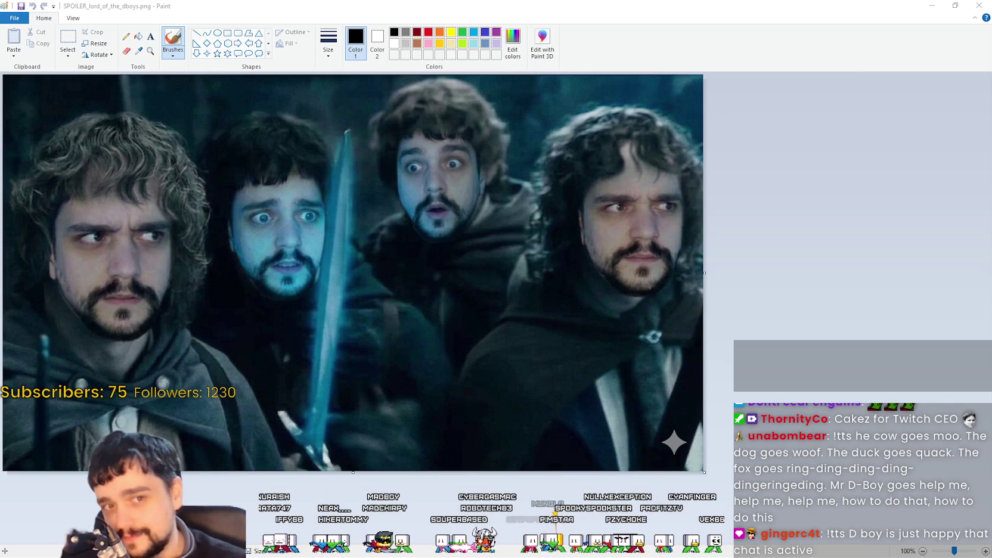
Restore, move aside and close Paint with the SPOILER_lord_of_the_dboys.png image.
{"action": "double_click", "coordinate": [544, 8]}
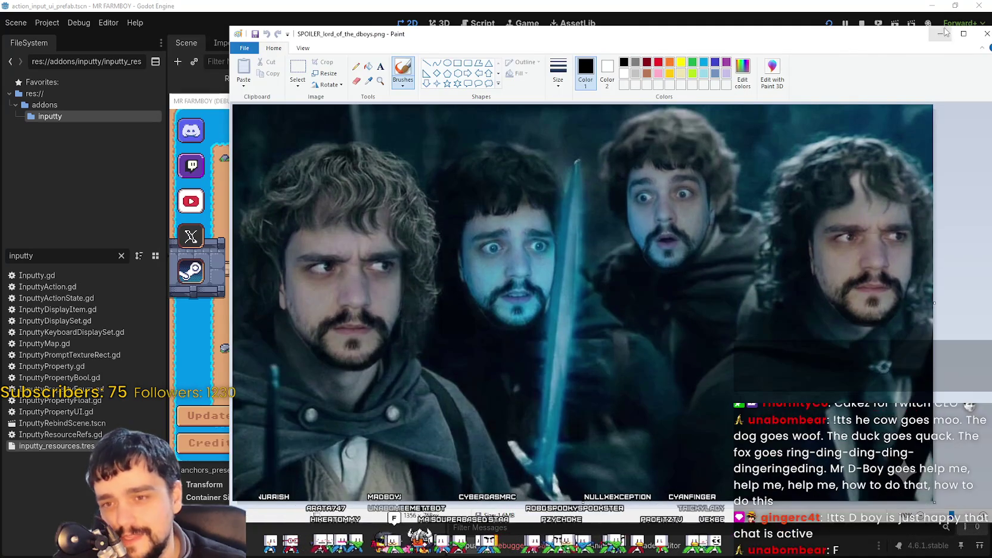
{"action": "left_click_drag", "start_coordinate": [959, 29], "coordinate": [864, 19]}
{"action": "left_click", "coordinate": [875, 28]}
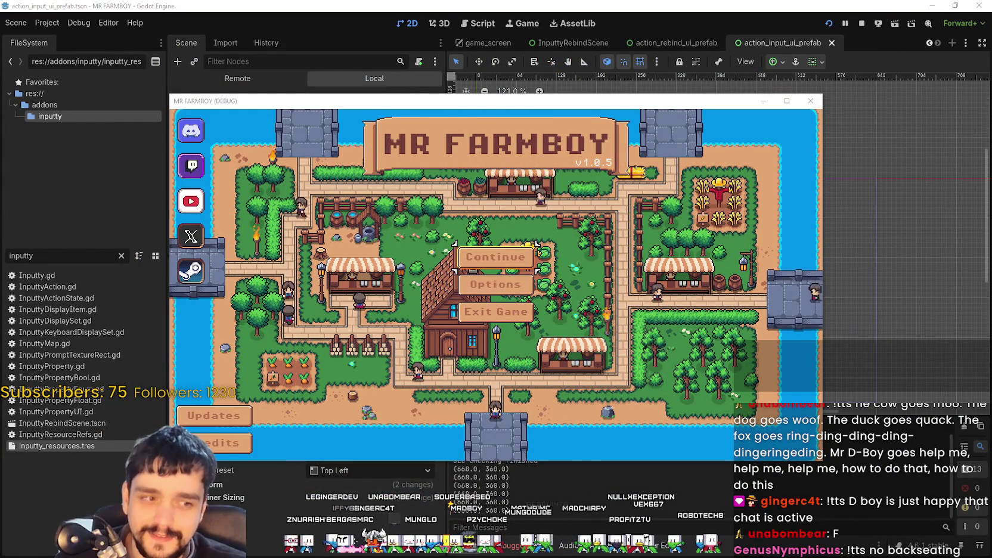
Open the game's Options menu and maximize the game window.
{"action": "key", "text": "Down"}
{"action": "key", "text": "Return"}
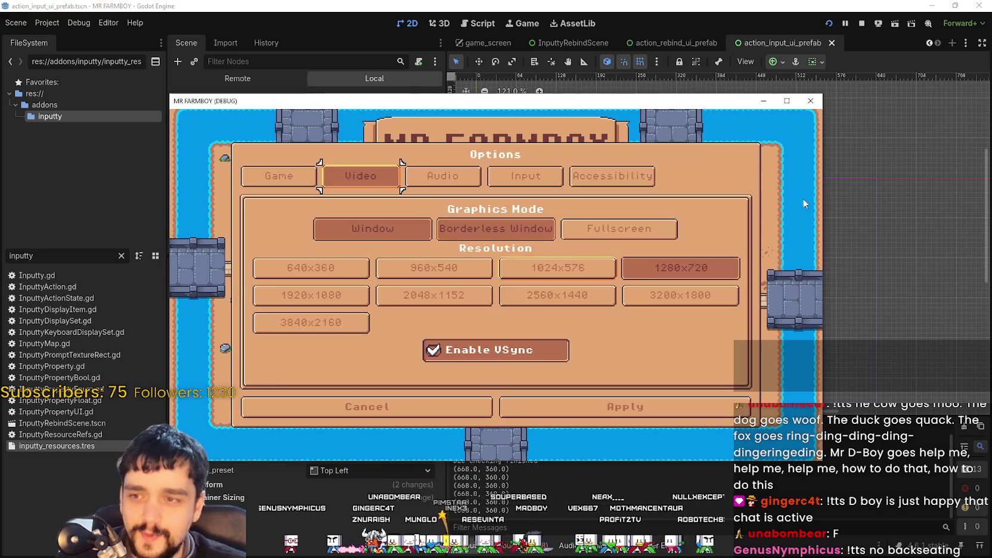
{"action": "left_click", "coordinate": [787, 101]}
Browse the Input key bindings and add an empty third binding slot to walk_up.
{"action": "left_click", "coordinate": [540, 115]}
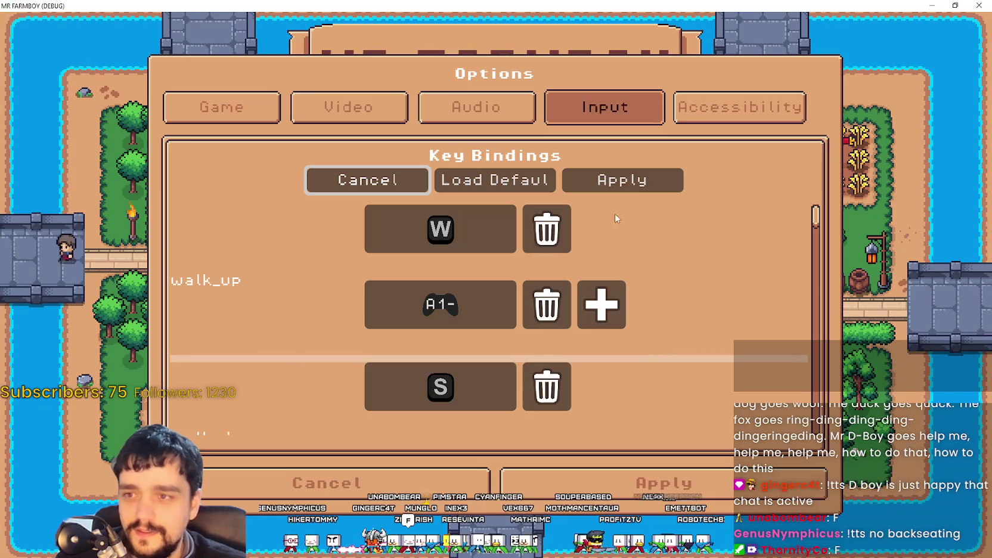
{"action": "scroll", "coordinate": [694, 369], "scroll_direction": "down", "scroll_amount": 4}
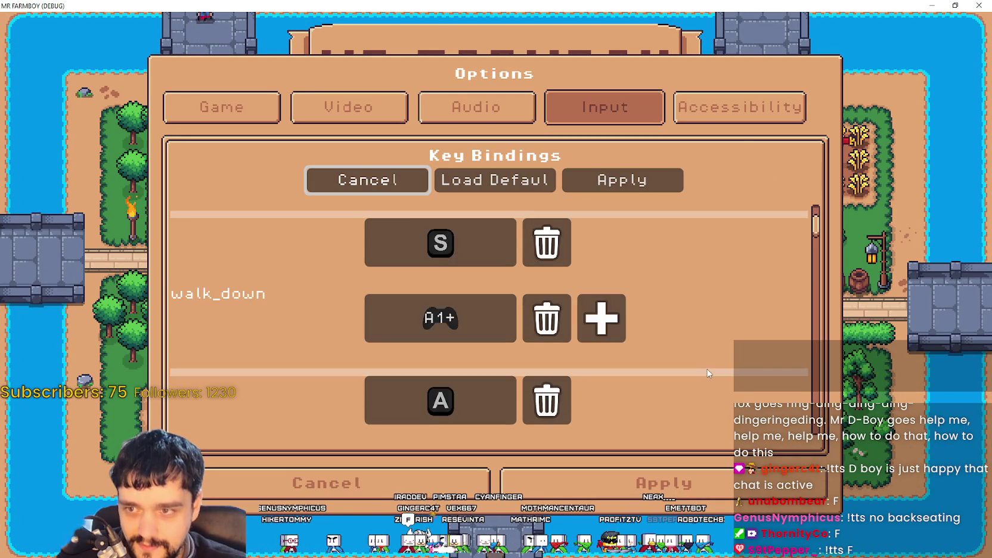
{"action": "scroll", "coordinate": [688, 367], "scroll_direction": "up", "scroll_amount": 4}
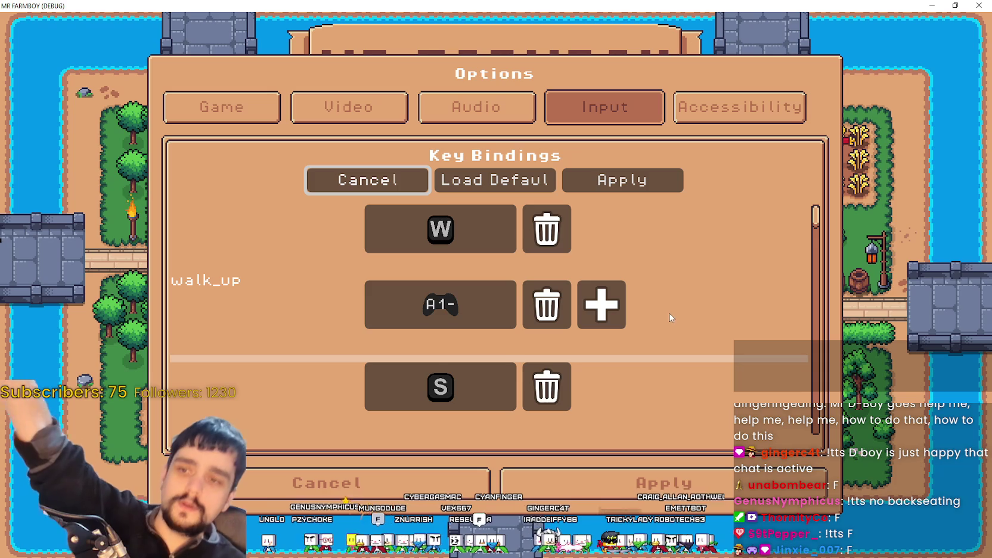
{"action": "scroll", "coordinate": [670, 334], "scroll_direction": "down", "scroll_amount": 1}
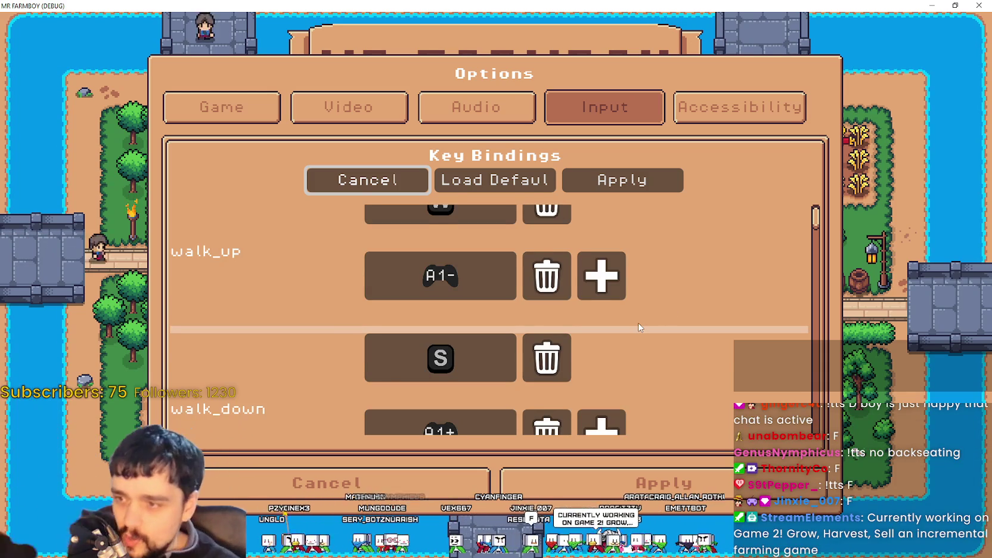
{"action": "scroll", "coordinate": [637, 322], "scroll_direction": "up", "scroll_amount": 1}
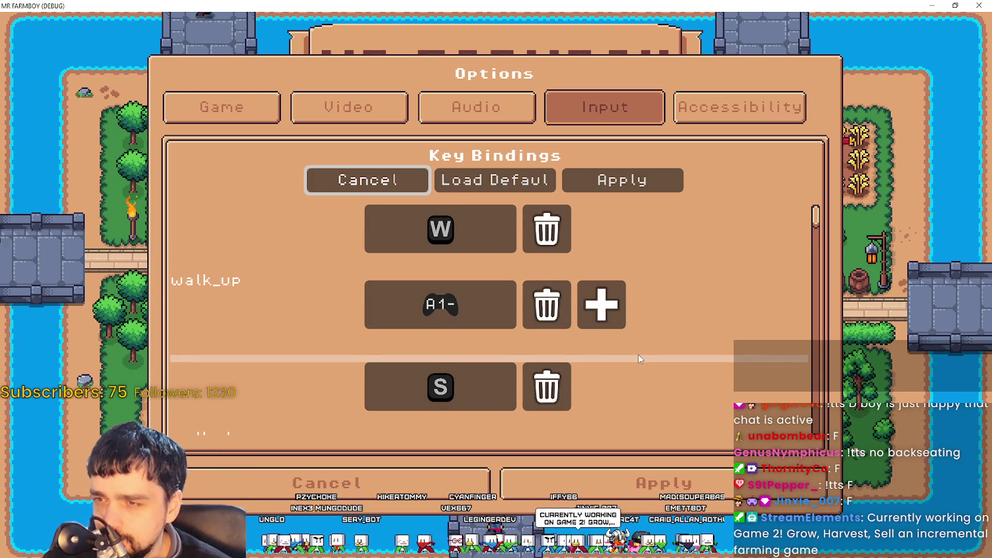
{"action": "scroll", "coordinate": [639, 354], "scroll_direction": "down", "scroll_amount": 1}
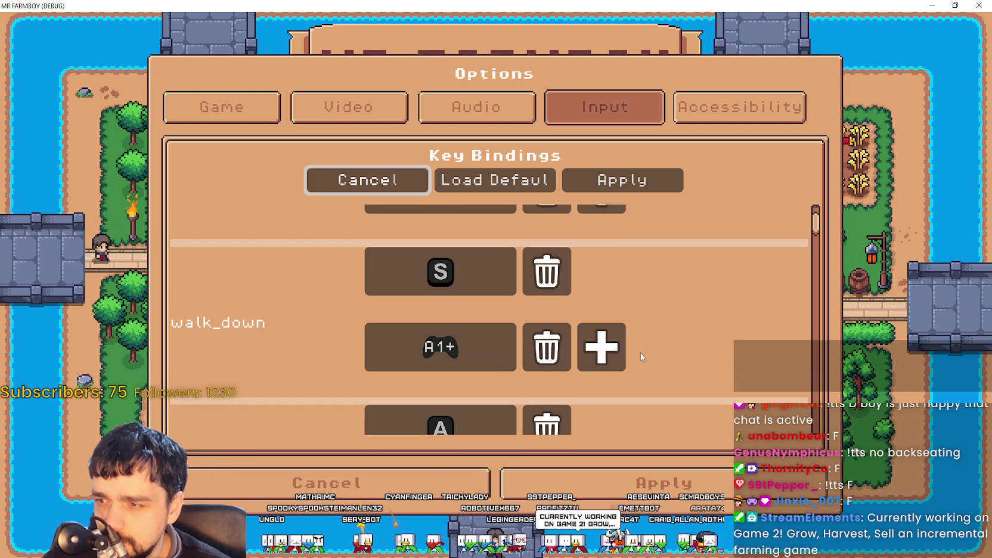
{"action": "scroll", "coordinate": [640, 357], "scroll_direction": "down", "scroll_amount": 1}
{"action": "scroll", "coordinate": [640, 357], "scroll_direction": "up", "scroll_amount": 1}
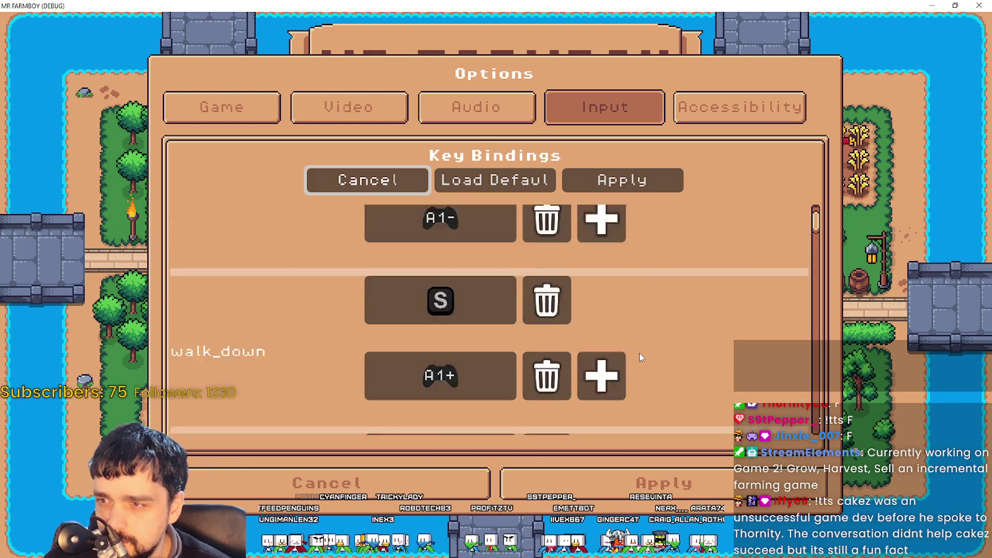
{"action": "scroll", "coordinate": [641, 356], "scroll_direction": "down", "scroll_amount": 3}
{"action": "scroll", "coordinate": [661, 400], "scroll_direction": "up", "scroll_amount": 2}
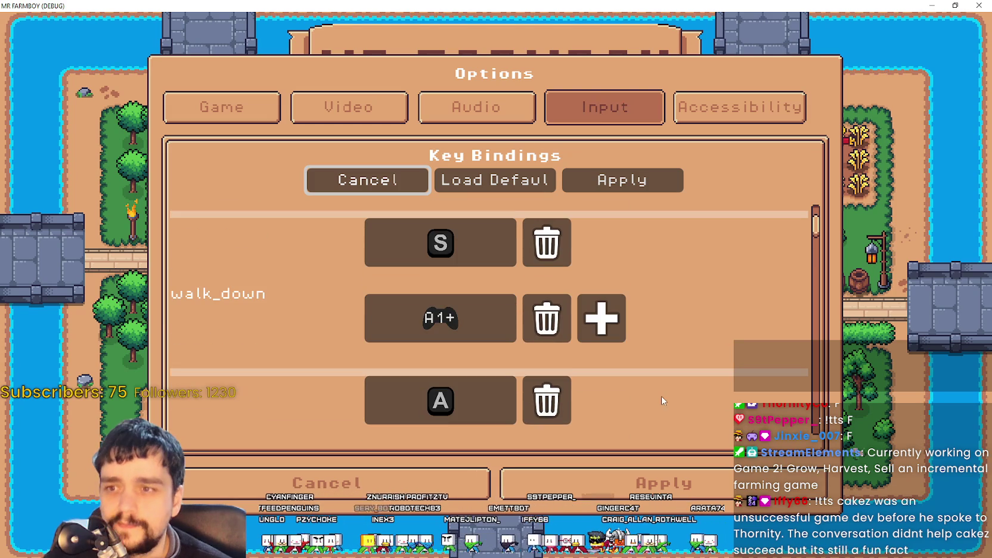
{"action": "scroll", "coordinate": [566, 351], "scroll_direction": "up", "scroll_amount": 2}
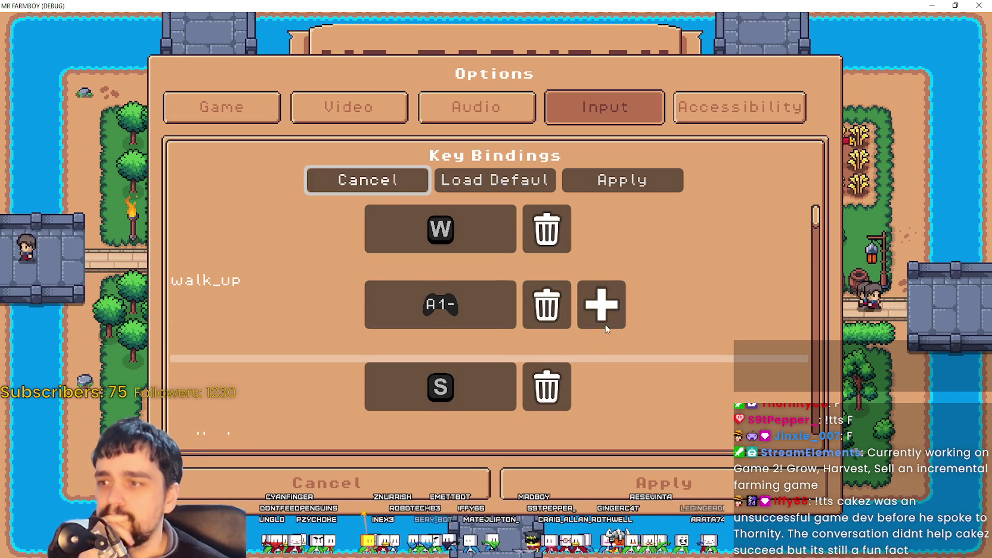
{"action": "left_click", "coordinate": [604, 316]}
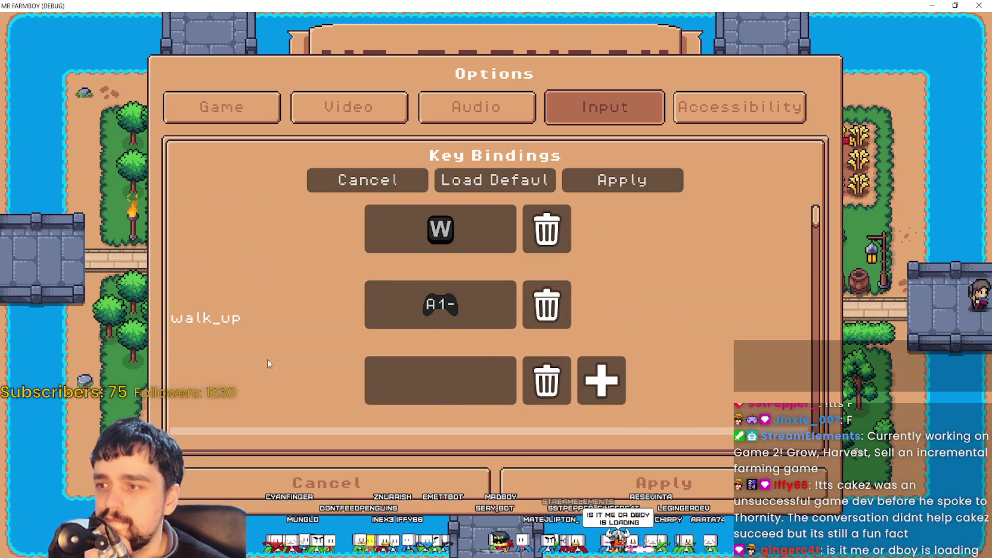
Add several more empty binding slots to walk_up.
{"action": "scroll", "coordinate": [590, 346], "scroll_direction": "down", "scroll_amount": 1}
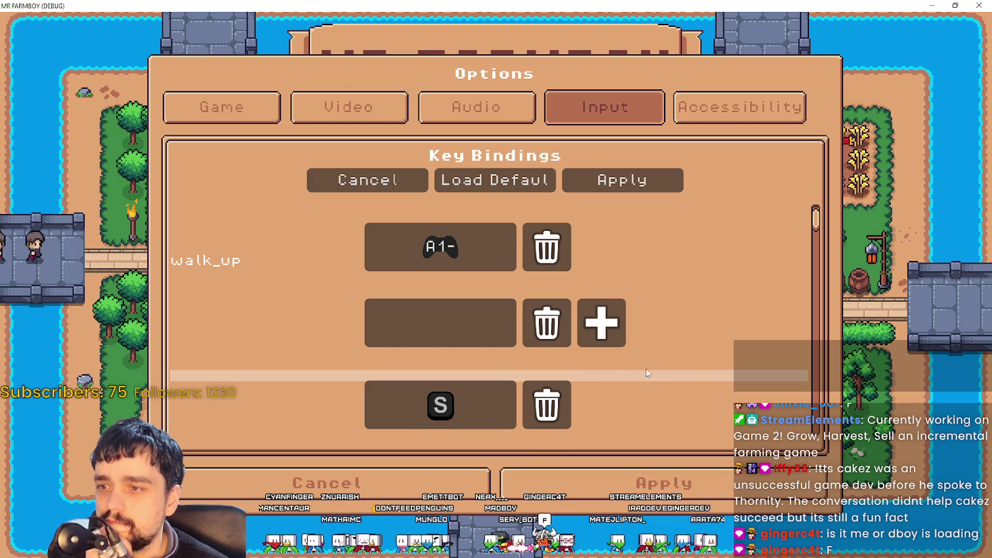
{"action": "left_click", "coordinate": [601, 323]}
{"action": "left_click", "coordinate": [601, 345]}
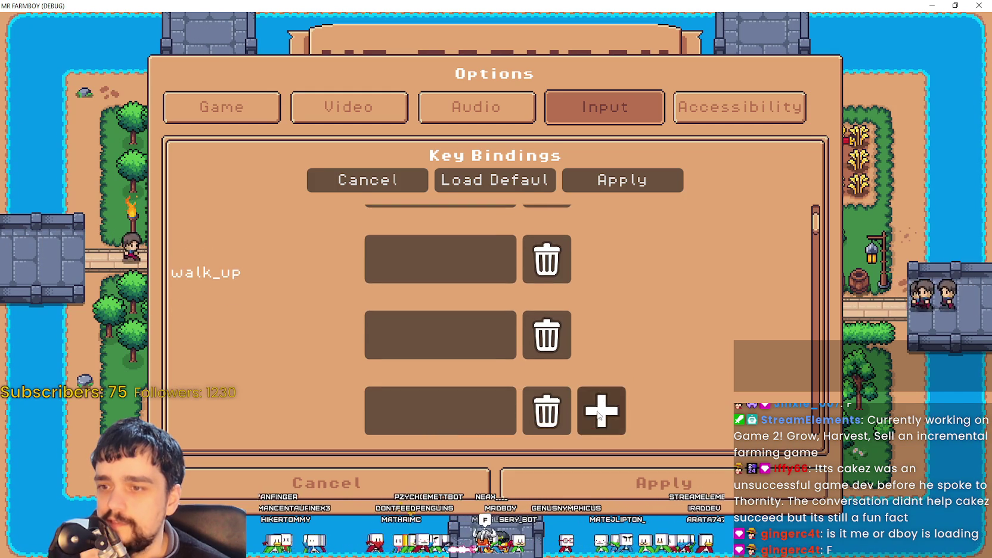
{"action": "left_click", "coordinate": [599, 413]}
{"action": "left_click", "coordinate": [599, 372]}
{"action": "left_click", "coordinate": [602, 387]}
Delete the empty walk_up slots, leaving W and A1-, and shrink the game window.
{"action": "scroll", "coordinate": [301, 341], "scroll_direction": "down", "scroll_amount": 2}
{"action": "scroll", "coordinate": [385, 347], "scroll_direction": "up", "scroll_amount": 6}
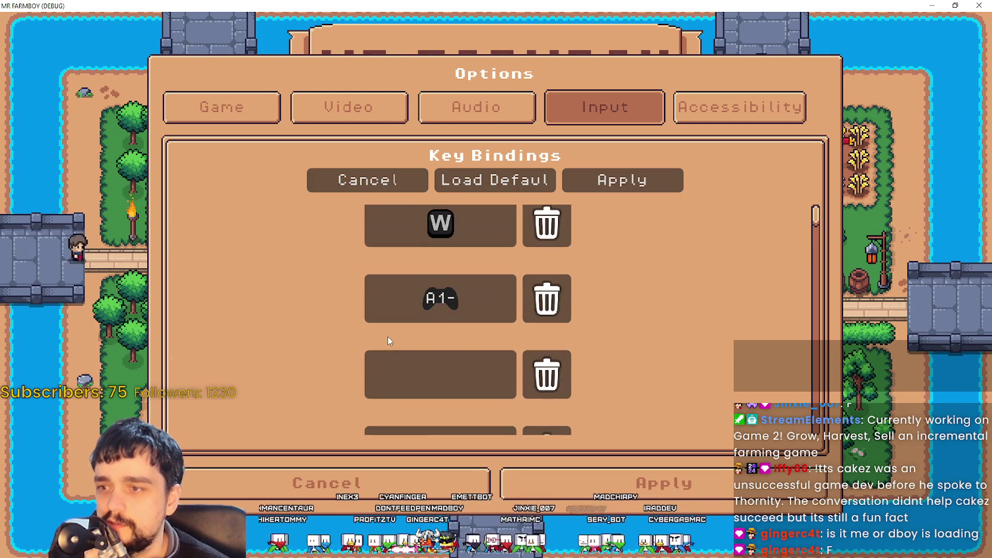
{"action": "scroll", "coordinate": [388, 341], "scroll_direction": "down", "scroll_amount": 5}
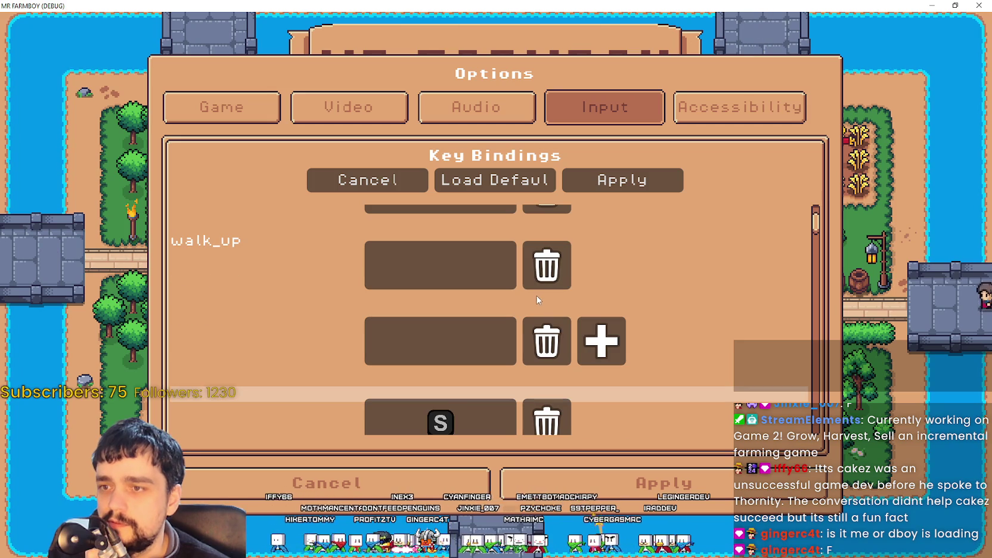
{"action": "left_click", "coordinate": [547, 265]}
{"action": "scroll", "coordinate": [547, 266], "scroll_direction": "up", "scroll_amount": 1}
{"action": "left_click", "coordinate": [547, 322]}
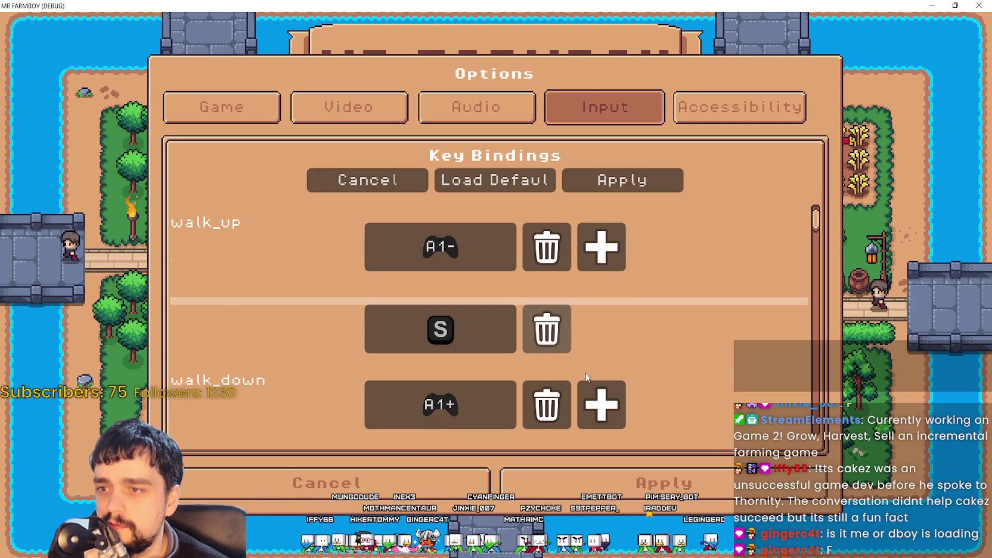
{"action": "scroll", "coordinate": [587, 378], "scroll_direction": "up", "scroll_amount": 1}
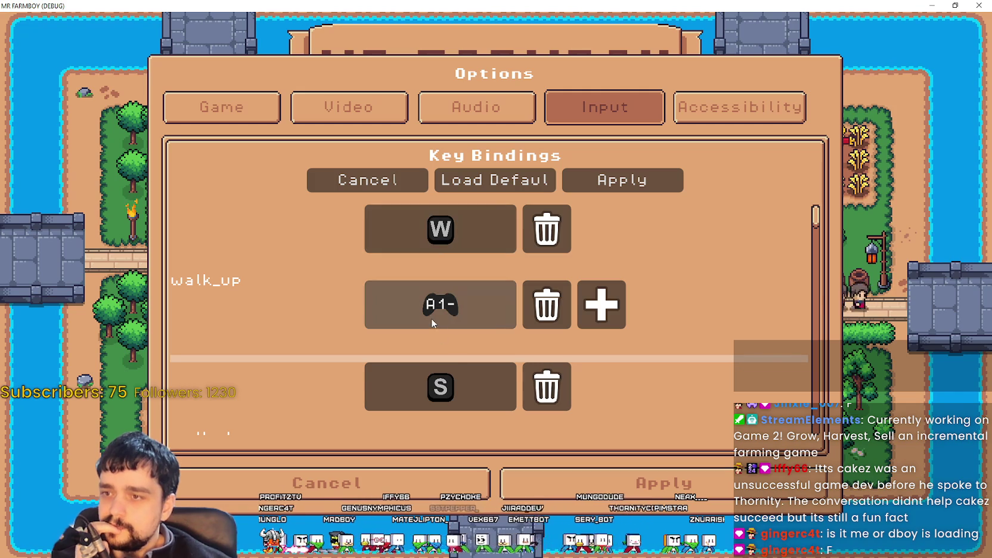
{"action": "left_click_drag", "start_coordinate": [521, 6], "coordinate": [523, 67]}
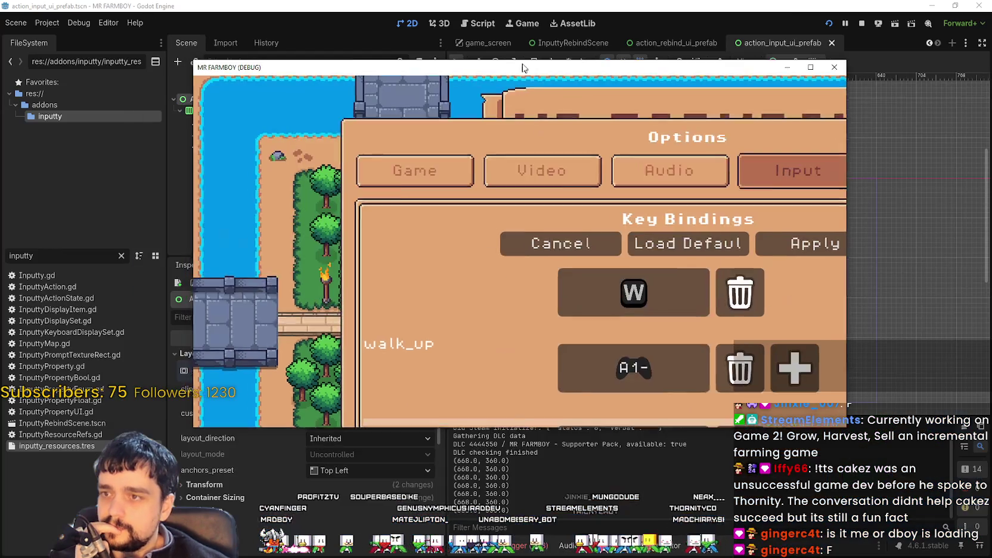
{"action": "left_click", "coordinate": [810, 67]}
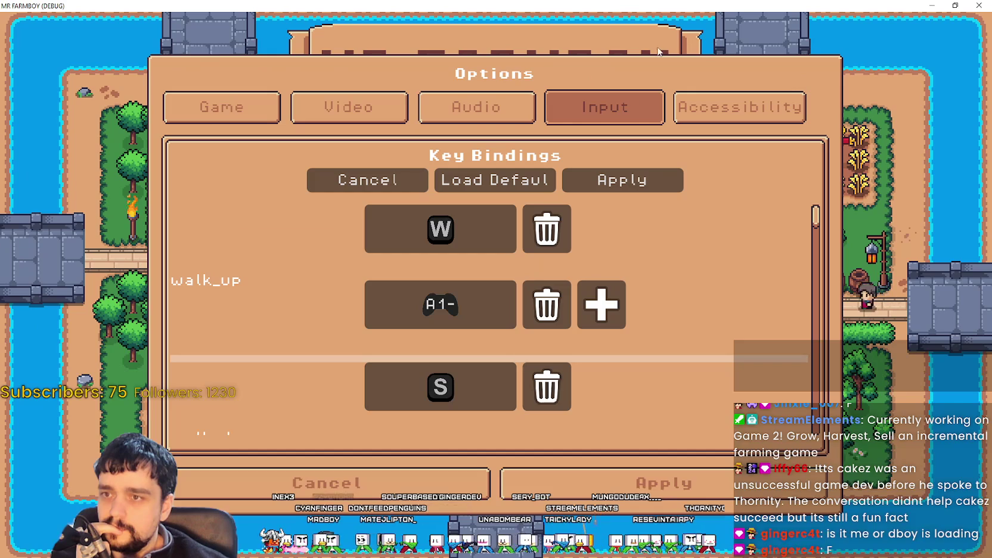
{"action": "mouse_move", "coordinate": [917, 7]}
{"action": "left_mouse_down"}
{"action": "mouse_move", "coordinate": [721, 45]}
{"action": "mouse_move", "coordinate": [707, 58]}
{"action": "left_mouse_up"}
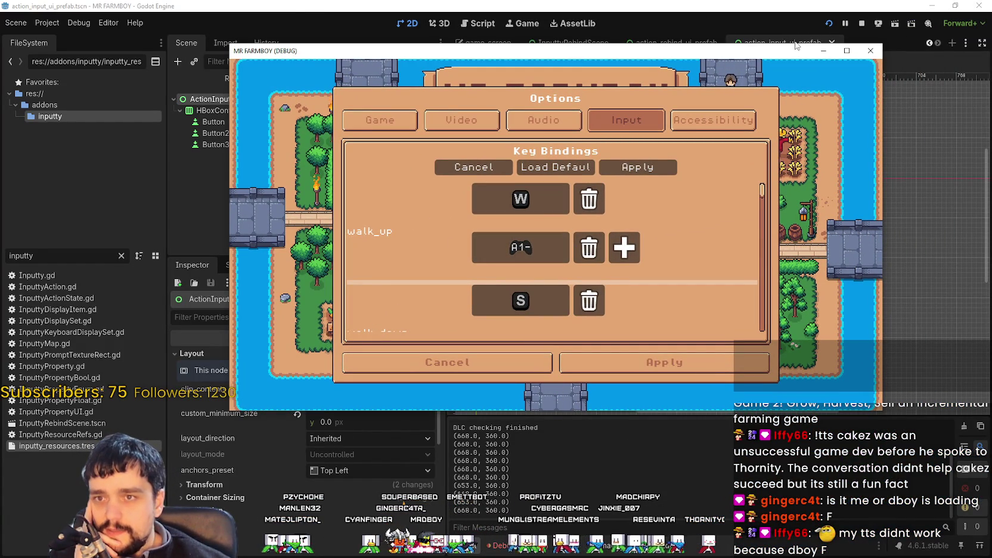
{"action": "left_click", "coordinate": [847, 51]}
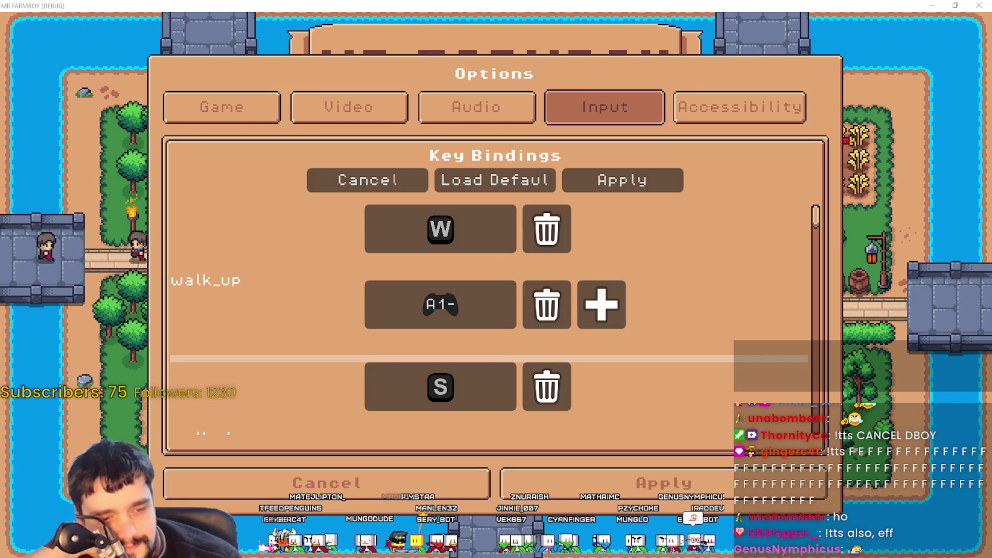
{"action": "key", "text": "alt+Tab"}
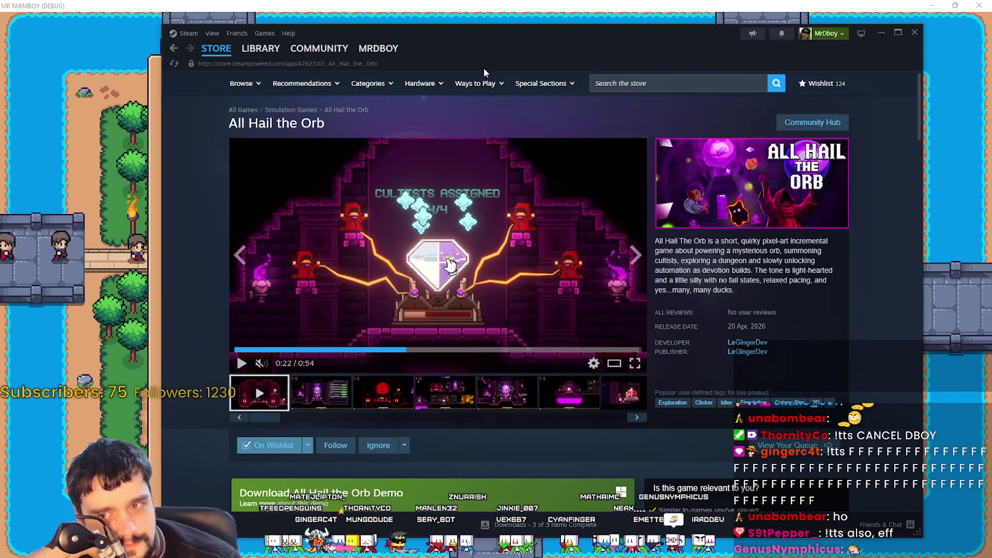
Go from the Steam library to MR FARMBOY's store page and its Community Hub.
{"action": "left_click", "coordinate": [260, 48]}
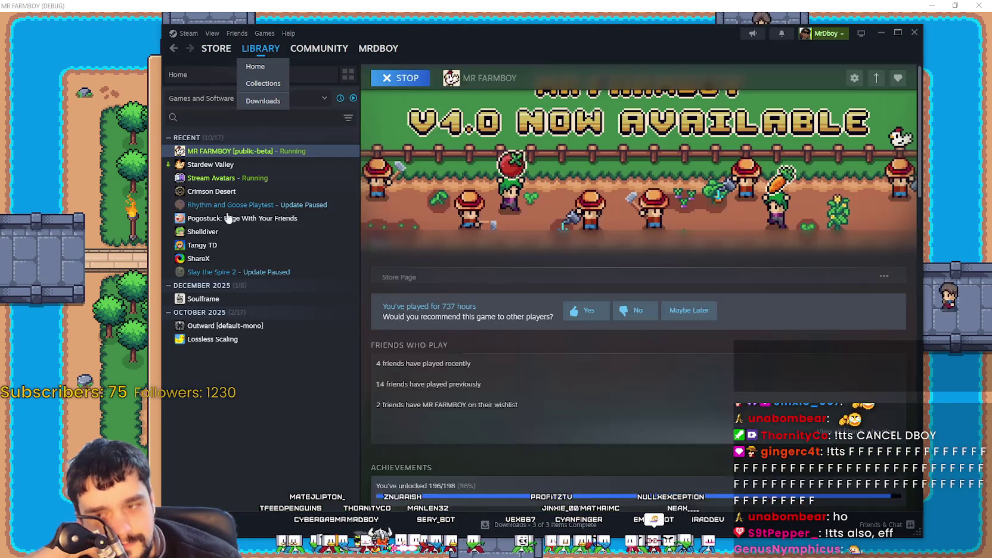
{"action": "left_click", "coordinate": [422, 276]}
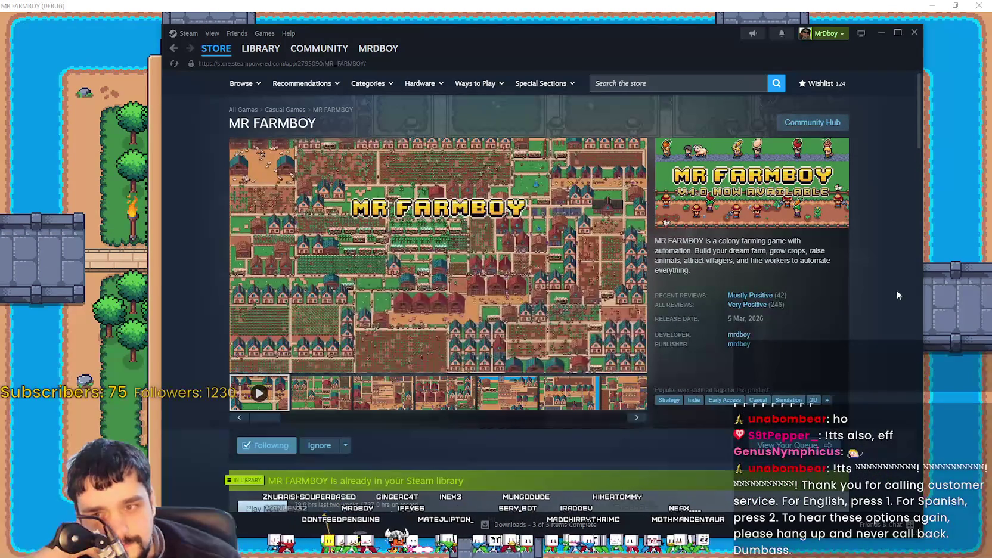
{"action": "mouse_move", "coordinate": [770, 304]}
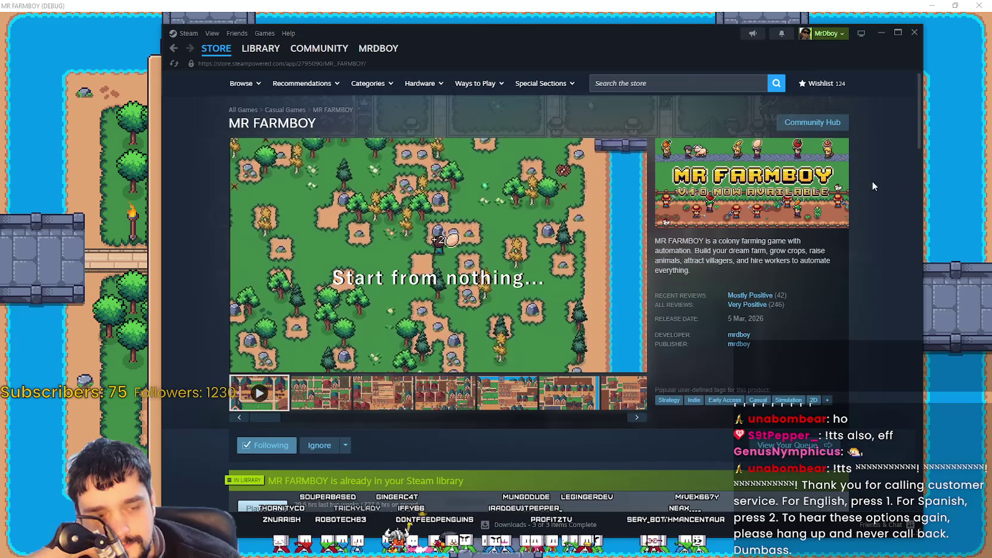
{"action": "left_click", "coordinate": [812, 122]}
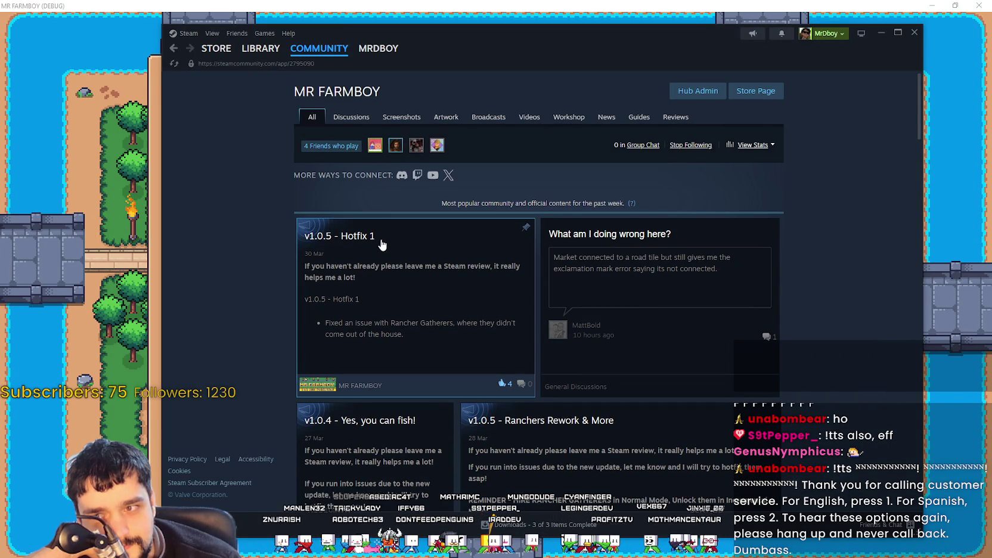
Browse MR FARMBOY's hub discussions, return to its store page, then minimize Steam.
{"action": "left_click", "coordinate": [351, 118]}
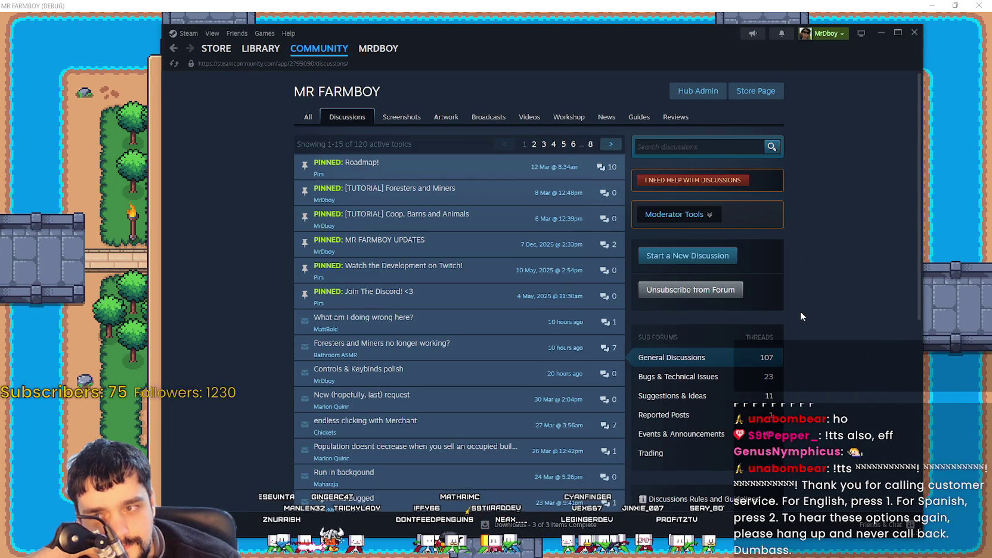
{"action": "scroll", "coordinate": [800, 307], "scroll_direction": "down", "scroll_amount": 3}
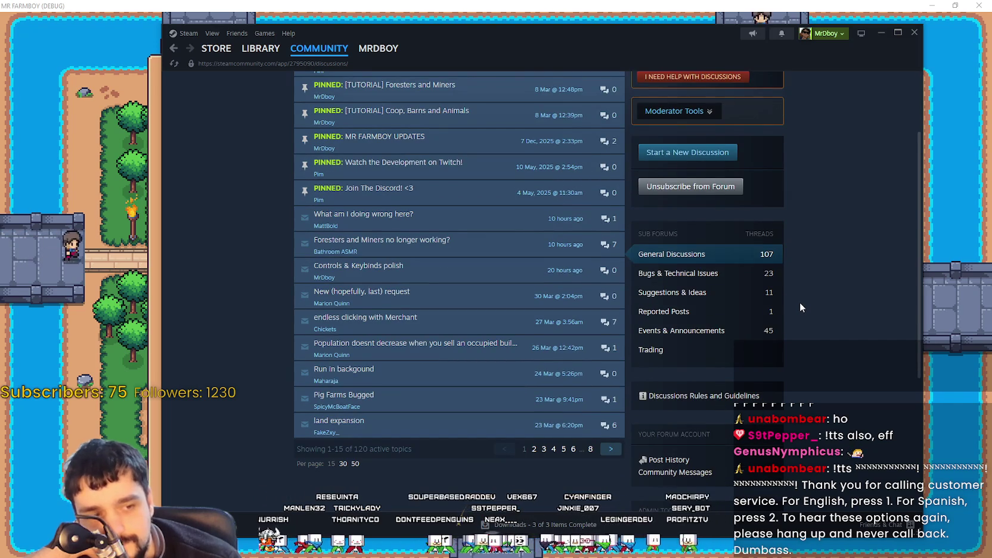
{"action": "scroll", "coordinate": [800, 305], "scroll_direction": "up", "scroll_amount": 3}
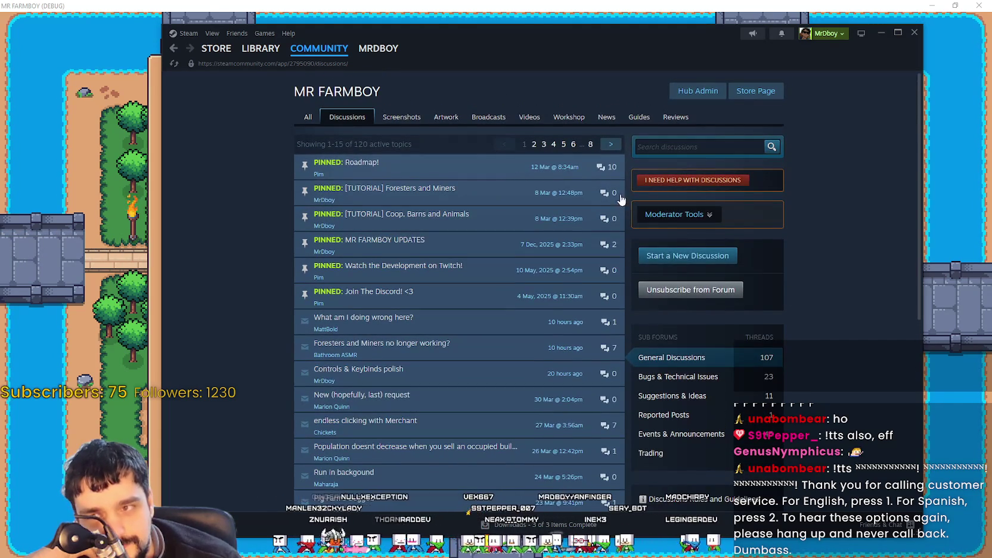
{"action": "left_click", "coordinate": [778, 95]}
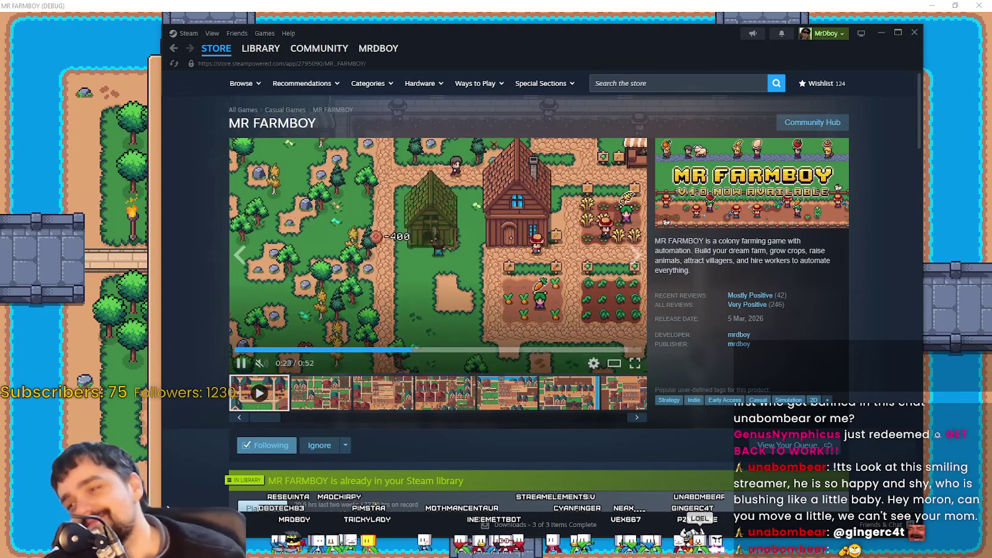
{"action": "left_click", "coordinate": [81, 408]}
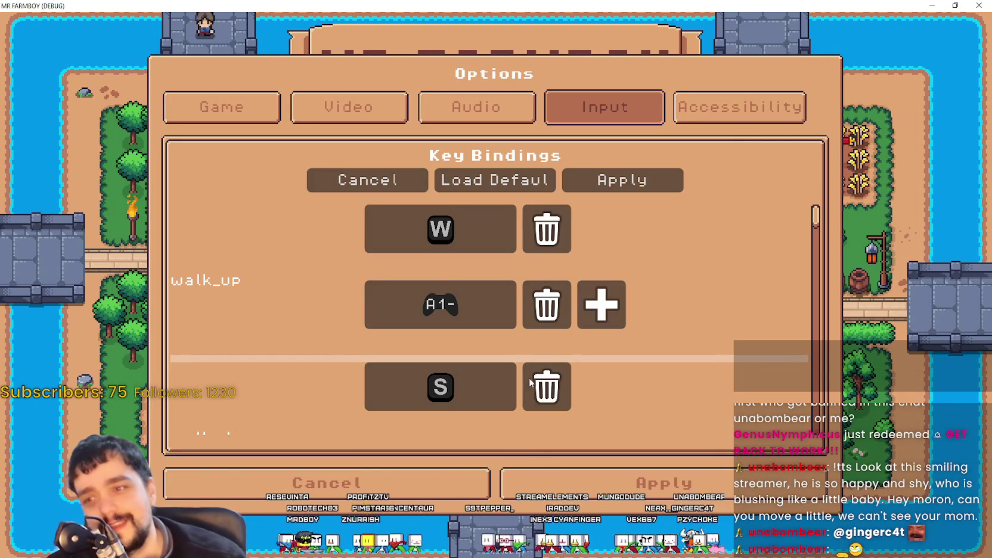
Scroll through the whole Key Bindings list, then close the game with Alt+F4.
{"action": "scroll", "coordinate": [529, 376], "scroll_direction": "down", "scroll_amount": 2}
{"action": "scroll", "coordinate": [524, 349], "scroll_direction": "down", "scroll_amount": 1}
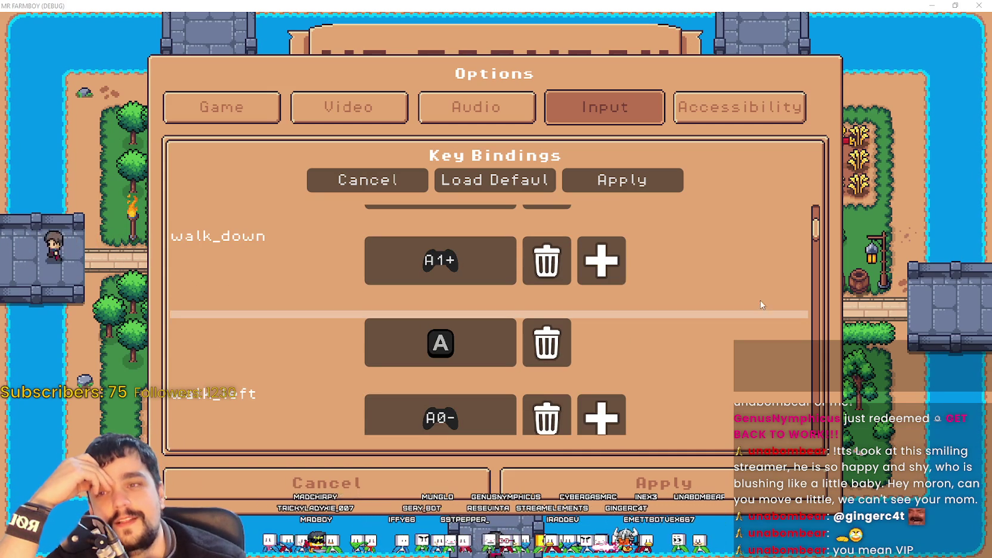
{"action": "scroll", "coordinate": [799, 284], "scroll_direction": "down", "scroll_amount": 5}
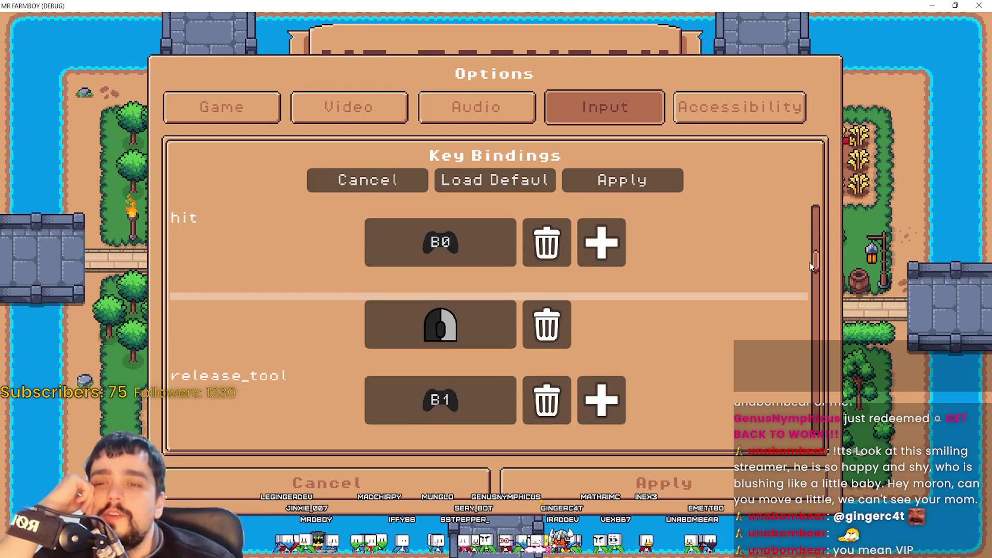
{"action": "scroll", "coordinate": [801, 286], "scroll_direction": "down", "scroll_amount": 2}
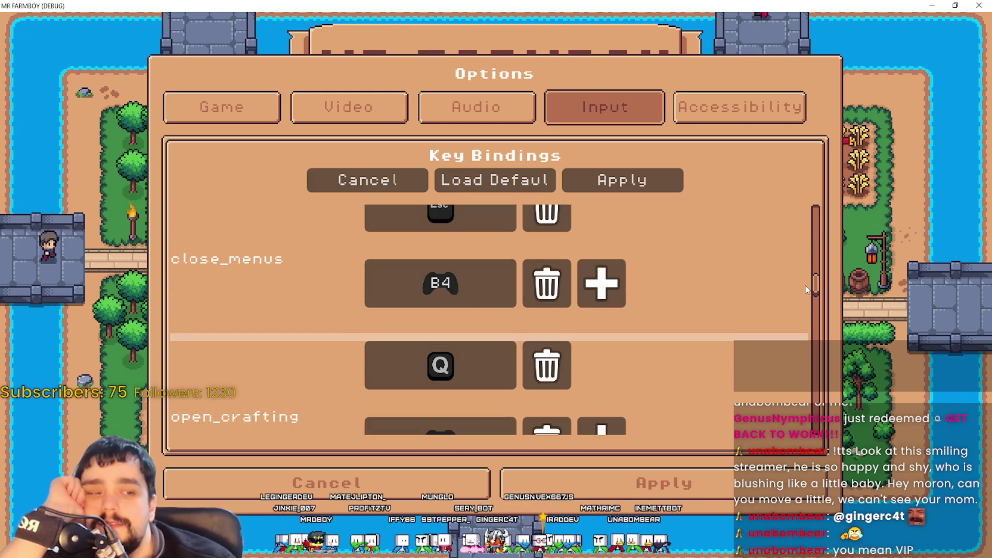
{"action": "scroll", "coordinate": [802, 286], "scroll_direction": "down", "scroll_amount": 3}
{"action": "scroll", "coordinate": [794, 355], "scroll_direction": "down", "scroll_amount": 4}
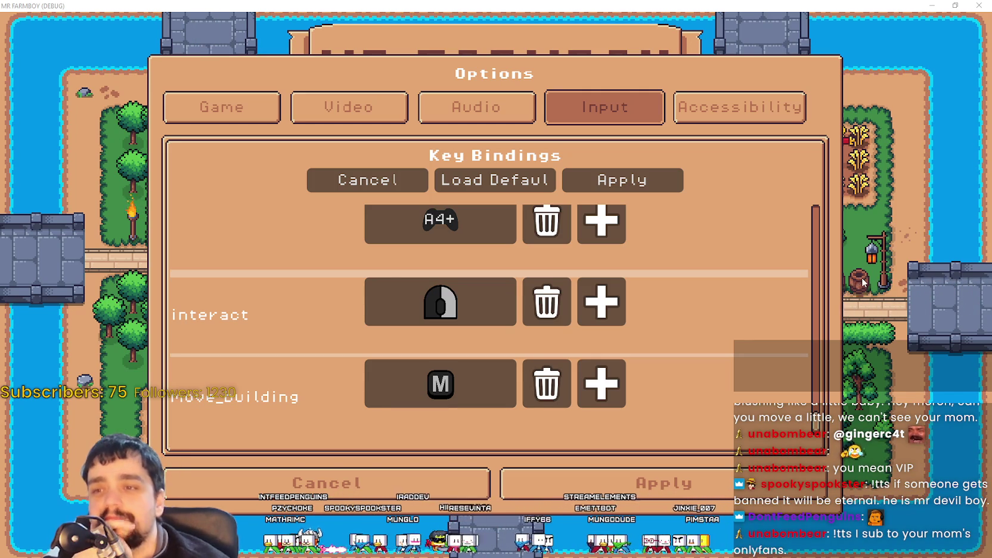
{"action": "scroll", "coordinate": [589, 376], "scroll_direction": "up", "scroll_amount": 2}
{"action": "scroll", "coordinate": [600, 390], "scroll_direction": "down", "scroll_amount": 2}
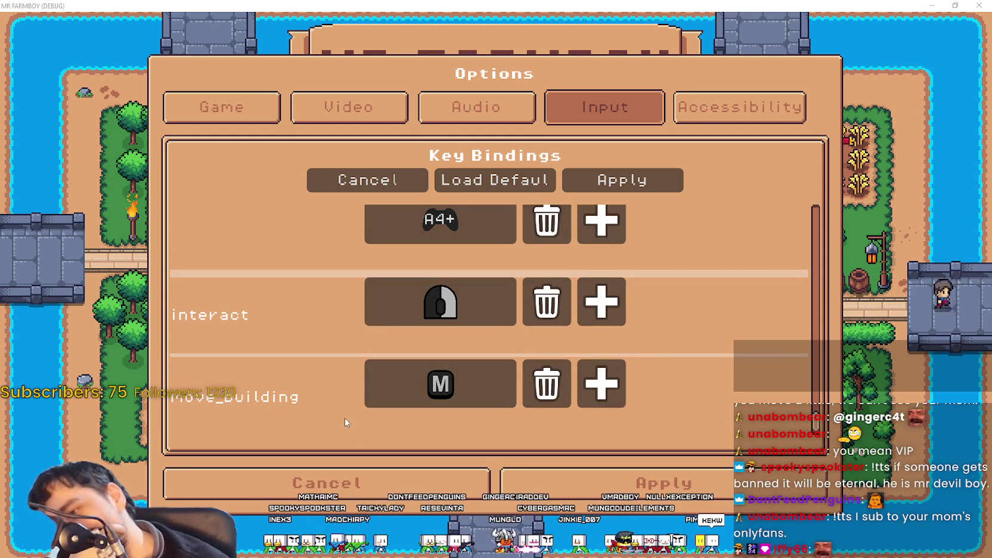
{"action": "scroll", "coordinate": [331, 379], "scroll_direction": "down", "scroll_amount": 5}
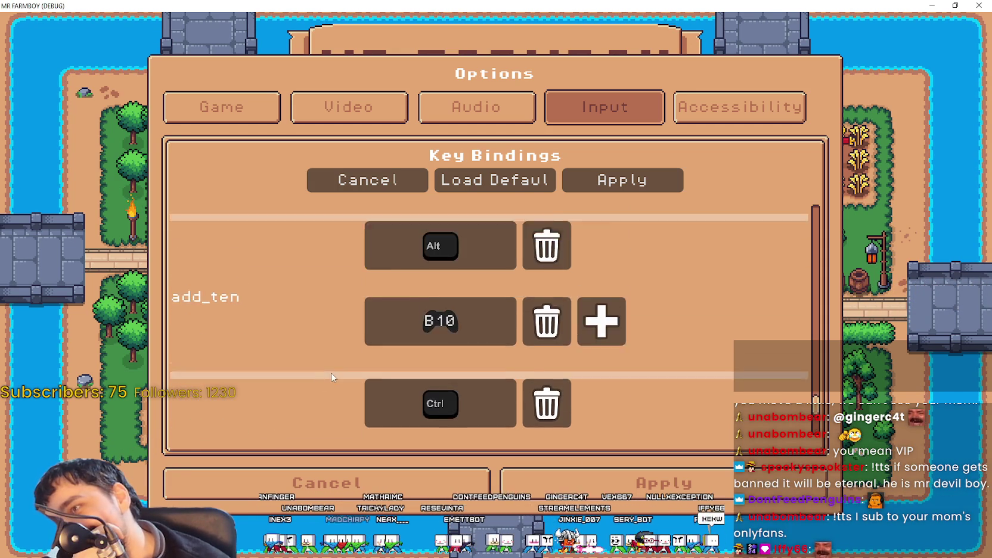
{"action": "left_click_drag", "start_coordinate": [816, 396], "coordinate": [816, 221]}
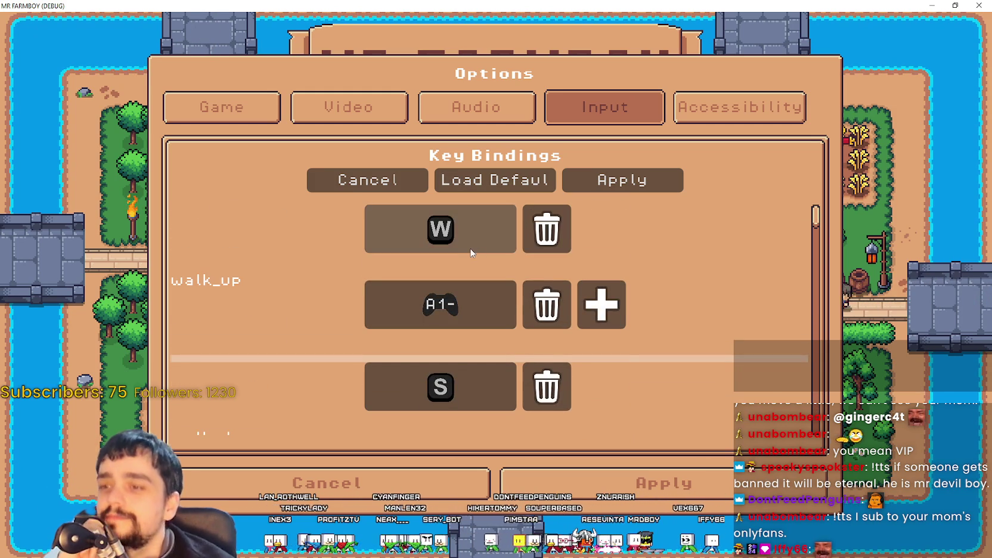
{"action": "scroll", "coordinate": [471, 253], "scroll_direction": "down", "scroll_amount": 1}
{"action": "mouse_move", "coordinate": [819, 225]}
{"action": "left_mouse_down"}
{"action": "mouse_move", "coordinate": [789, 361]}
{"action": "mouse_move", "coordinate": [792, 407]}
{"action": "mouse_move", "coordinate": [783, 239]}
{"action": "mouse_move", "coordinate": [782, 374]}
{"action": "mouse_move", "coordinate": [781, 334]}
{"action": "left_mouse_up"}
{"action": "key", "text": "alt+F4"}
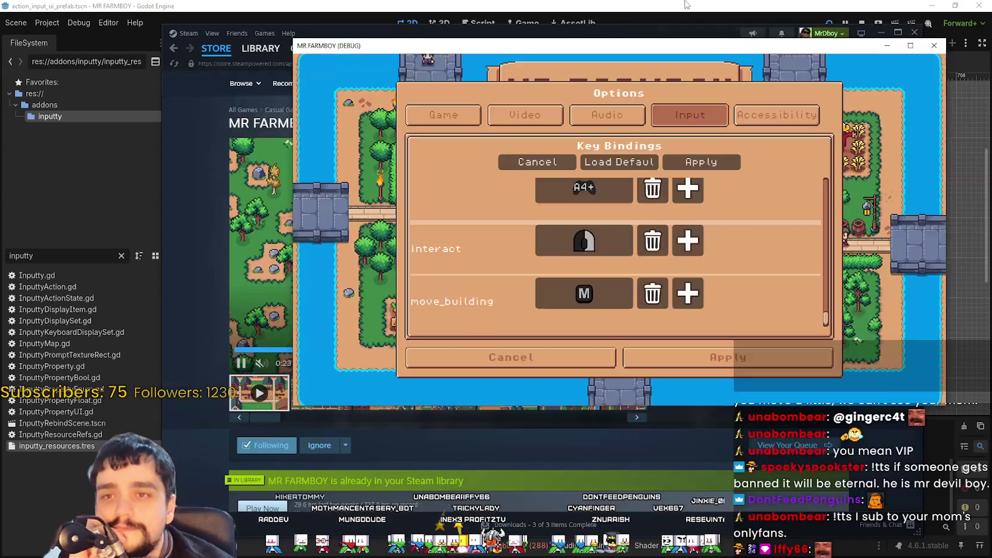
Relaunch the game with F5 and bring the key bindings list back up to walk_up.
{"action": "scroll", "coordinate": [647, 215], "scroll_direction": "up", "scroll_amount": 1}
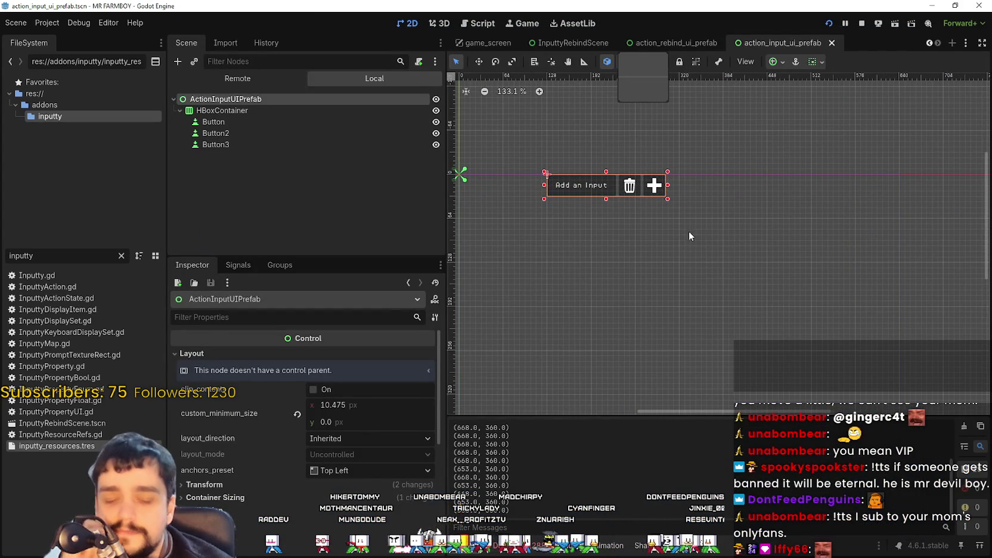
{"action": "key", "text": "F5"}
{"action": "scroll", "coordinate": [654, 238], "scroll_direction": "up", "scroll_amount": 4}
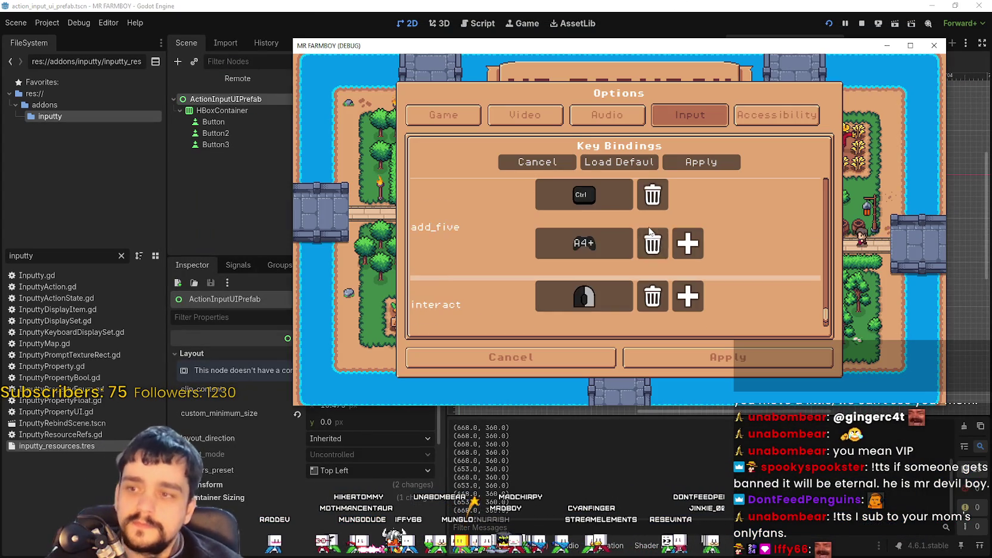
{"action": "scroll", "coordinate": [654, 238], "scroll_direction": "up", "scroll_amount": 2}
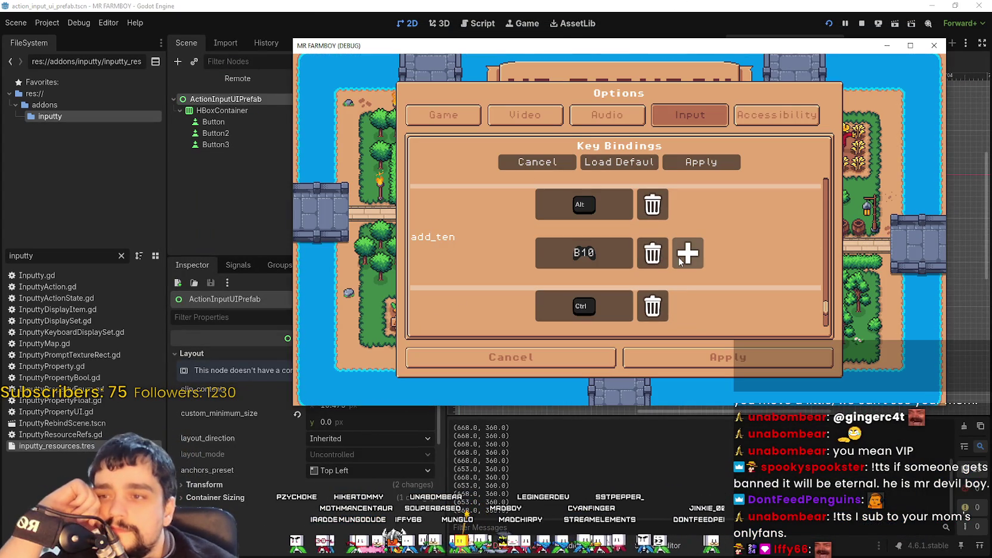
{"action": "scroll", "coordinate": [679, 261], "scroll_direction": "up", "scroll_amount": 3}
{"action": "left_click_drag", "start_coordinate": [828, 288], "coordinate": [828, 174]}
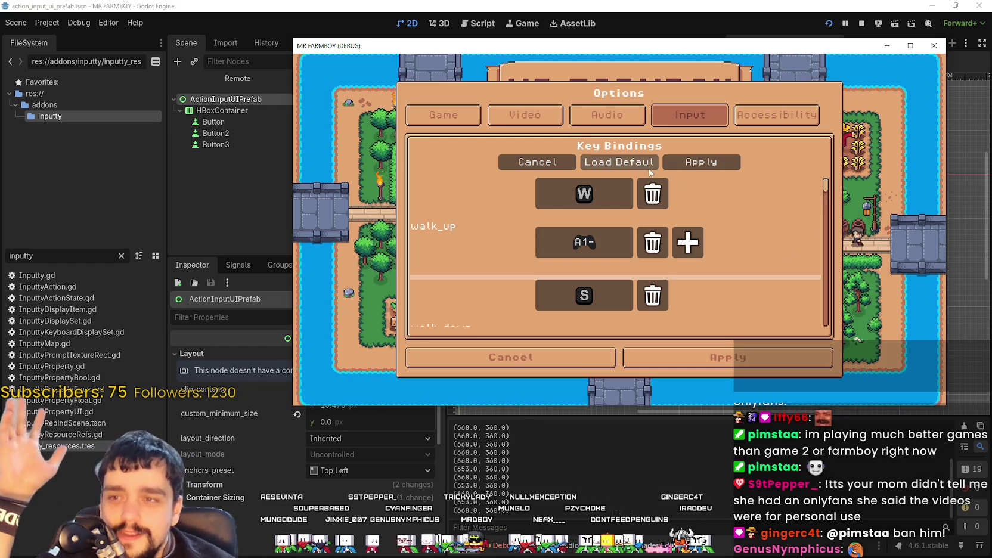
Scroll the key bindings to confirm walk_up is still bound to W and A1-.
{"action": "scroll", "coordinate": [750, 230], "scroll_direction": "down", "scroll_amount": 2}
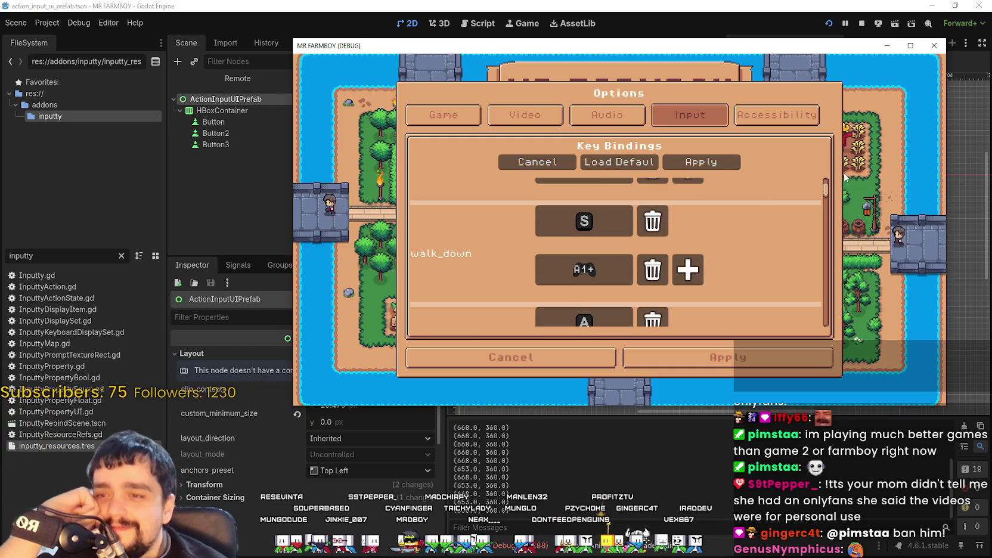
{"action": "scroll", "coordinate": [828, 187], "scroll_direction": "up", "scroll_amount": 2}
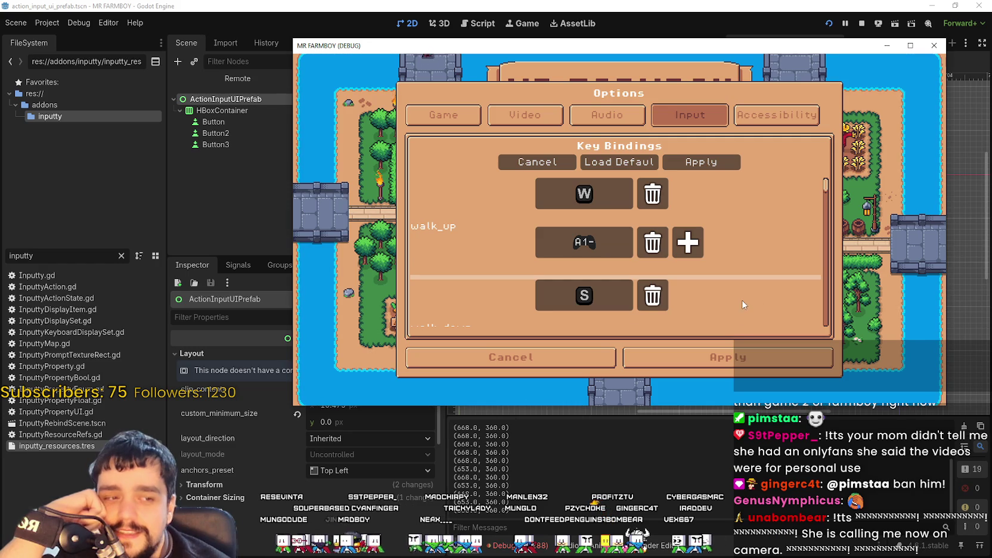
{"action": "scroll", "coordinate": [742, 298], "scroll_direction": "down", "scroll_amount": 2}
{"action": "scroll", "coordinate": [785, 194], "scroll_direction": "up", "scroll_amount": 2}
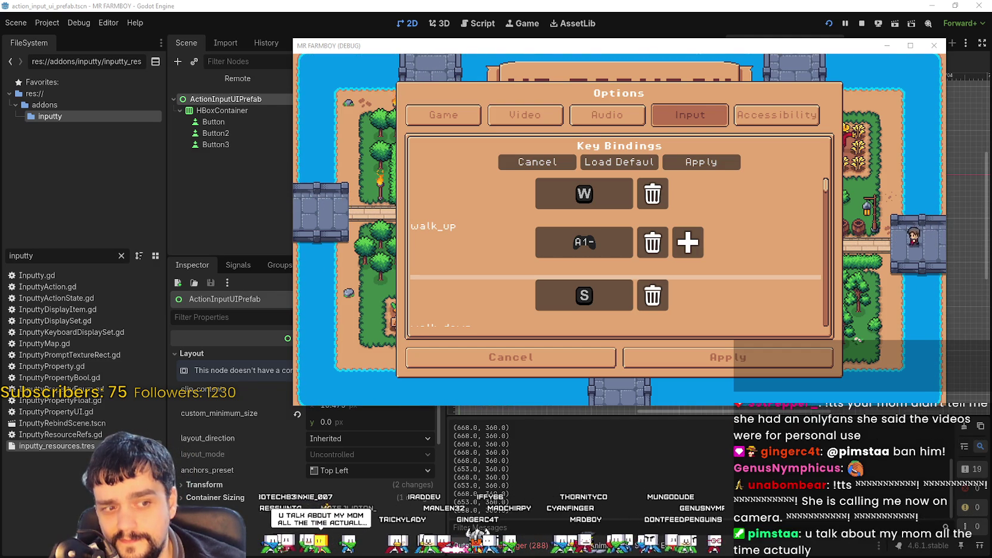
Reload the MR FARMBOY SteamDB page to refresh its player counts.
{"action": "scroll", "coordinate": [770, 262], "scroll_direction": "down", "scroll_amount": 3}
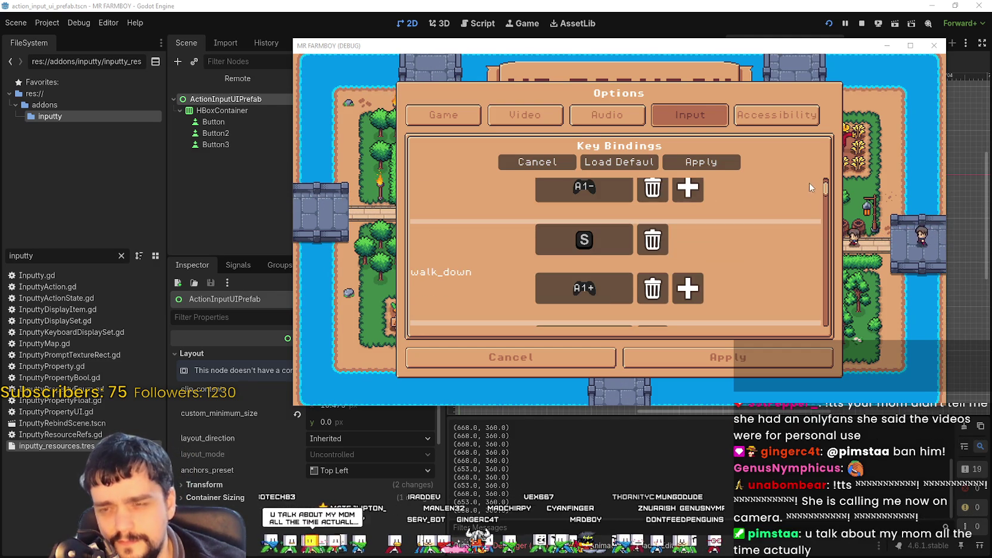
{"action": "scroll", "coordinate": [827, 205], "scroll_direction": "up", "scroll_amount": 3}
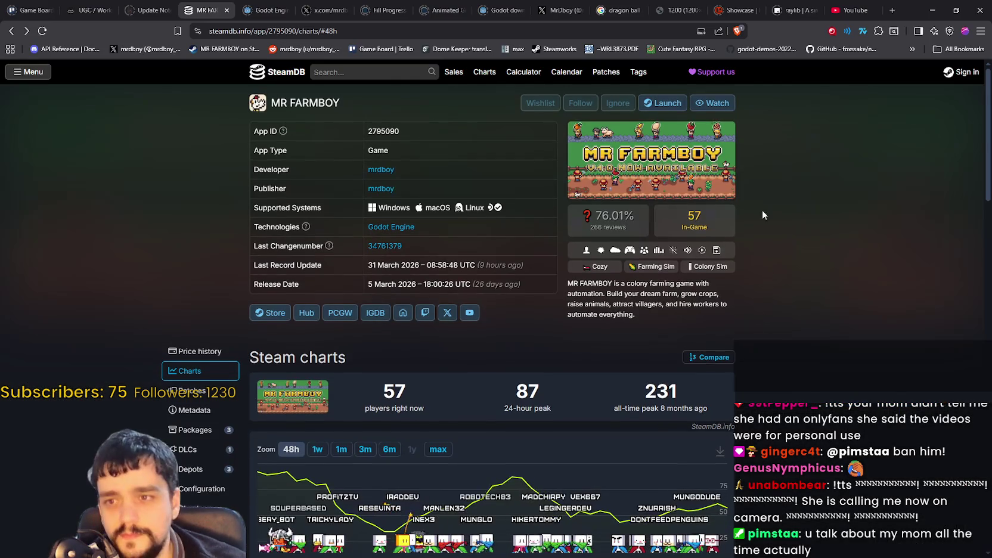
{"action": "right_click", "coordinate": [792, 201]}
{"action": "left_click", "coordinate": [793, 234]}
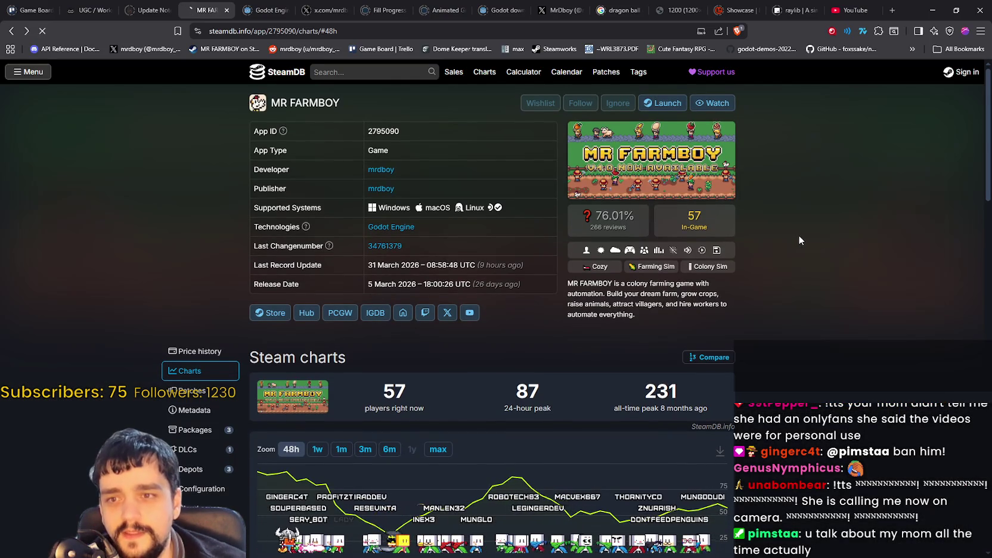
Search SteamDB for Gray Zone Warfare and open its app page.
{"action": "scroll", "coordinate": [801, 236], "scroll_direction": "down", "scroll_amount": 1}
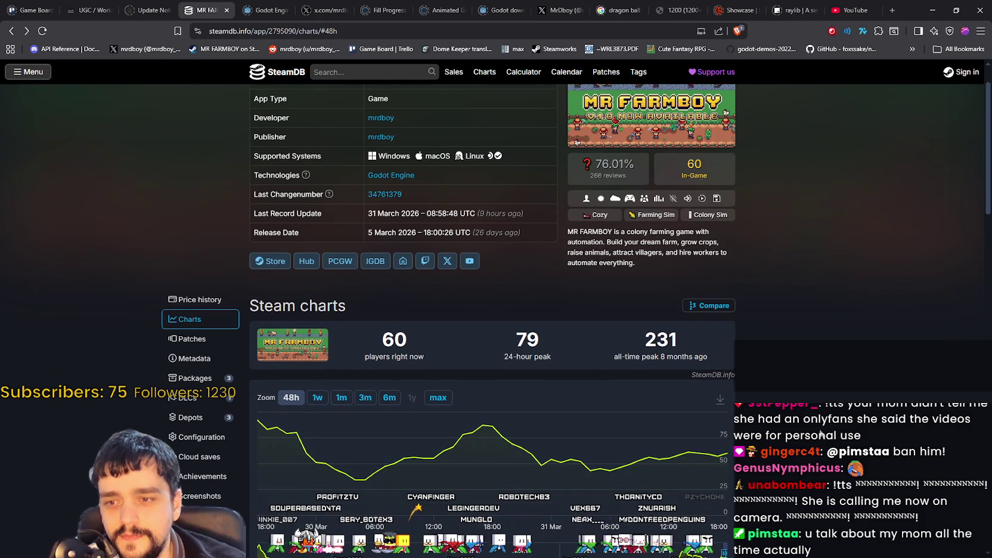
{"action": "scroll", "coordinate": [821, 434], "scroll_direction": "down", "scroll_amount": 1}
{"action": "scroll", "coordinate": [596, 239], "scroll_direction": "up", "scroll_amount": 2}
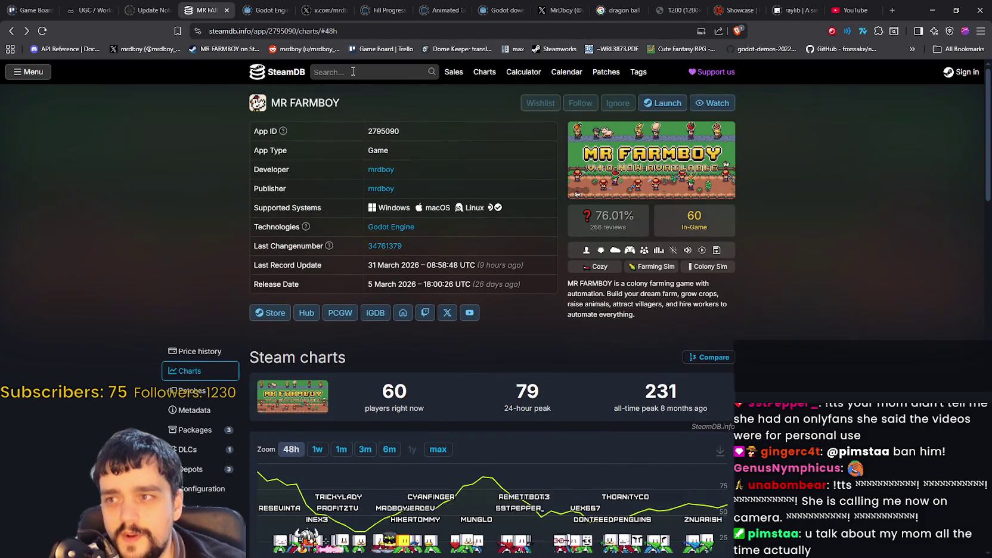
{"action": "left_click", "coordinate": [353, 71]}
{"action": "left_click", "coordinate": [537, 230]}
Zoom Gray Zone Warfare's player chart to 48 hours, then switch to the Steam client.
{"action": "scroll", "coordinate": [730, 392], "scroll_direction": "down", "scroll_amount": 3}
{"action": "mouse_move", "coordinate": [676, 388]}
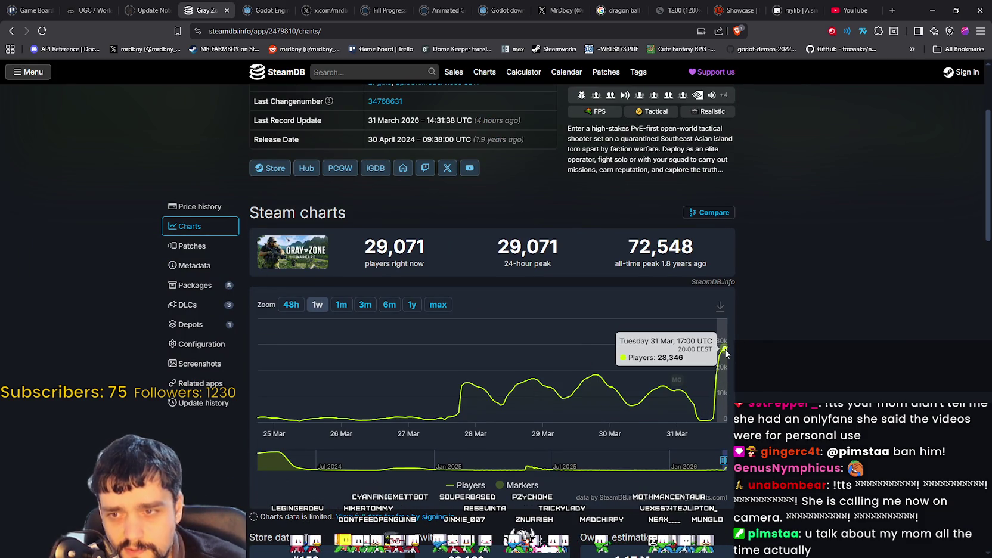
{"action": "left_click", "coordinate": [292, 305]}
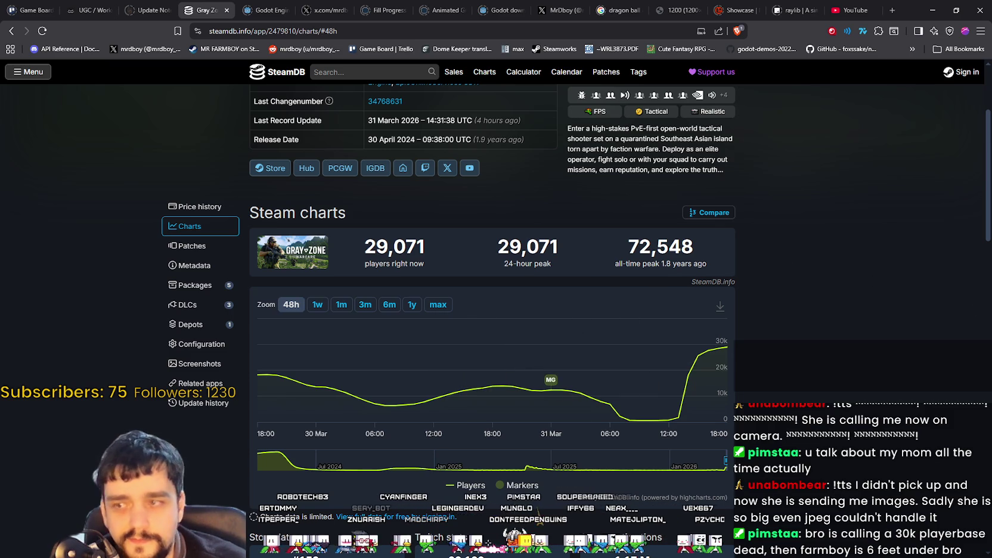
{"action": "key", "text": "alt+Tab"}
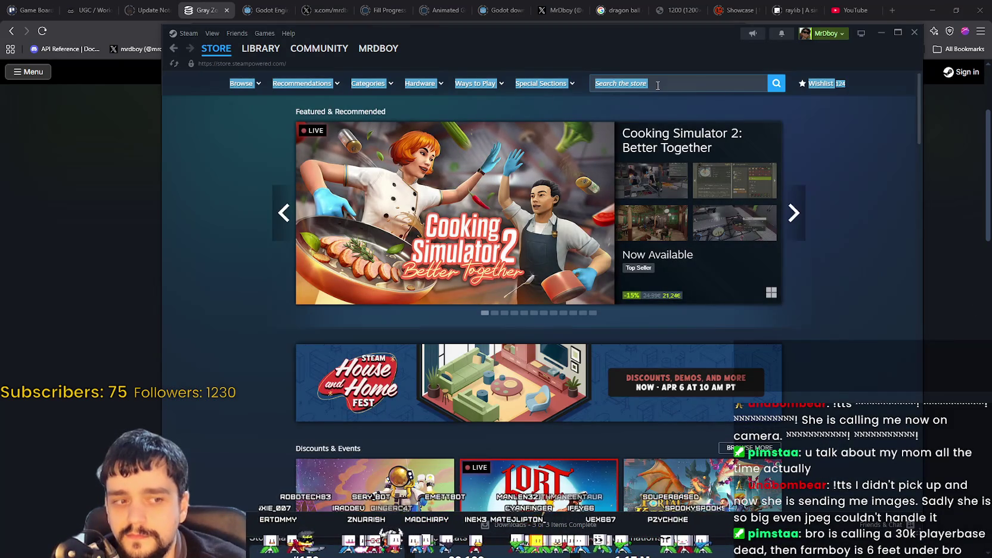
Search the Steam store for Gray Zone Warfare and open its store page.
{"action": "left_click", "coordinate": [661, 86]}
{"action": "type", "text": "Grt"}
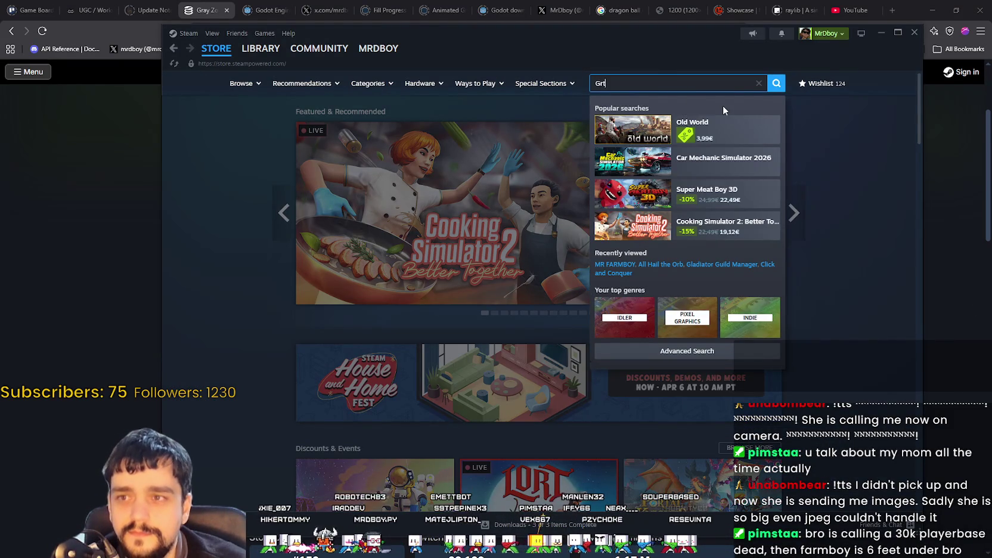
{"action": "type", "text": "ay"}
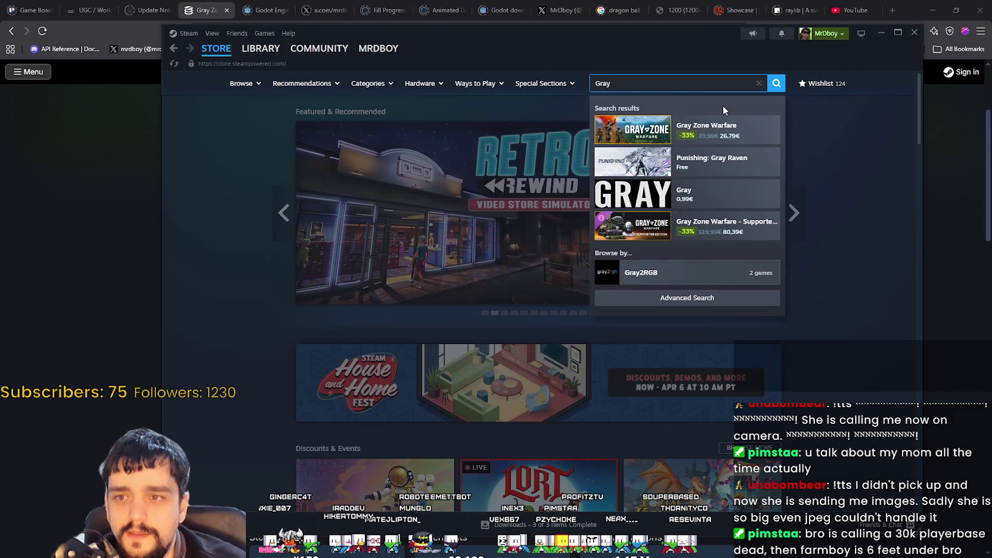
{"action": "left_click", "coordinate": [693, 144]}
{"action": "scroll", "coordinate": [473, 300], "scroll_direction": "down", "scroll_amount": 4}
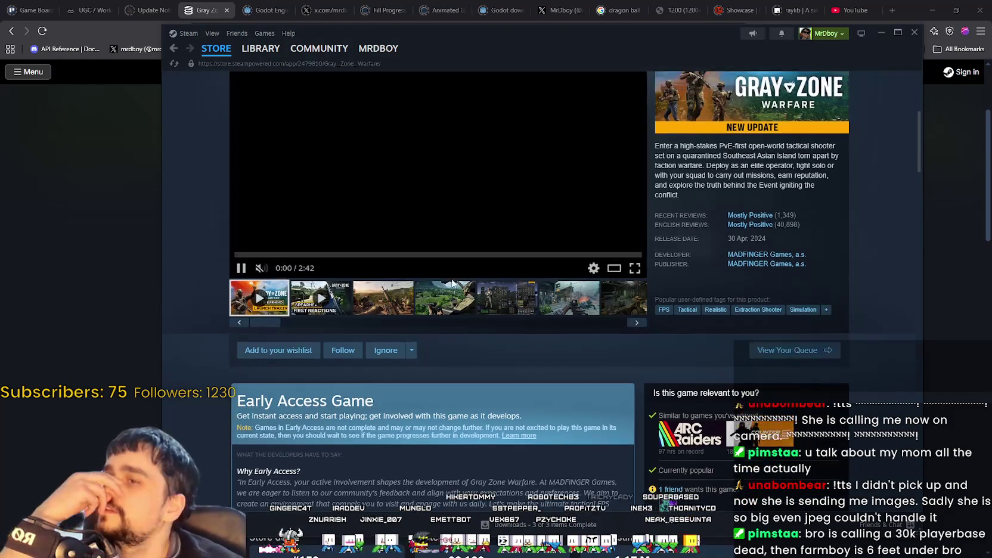
{"action": "scroll", "coordinate": [716, 208], "scroll_direction": "up", "scroll_amount": 10}
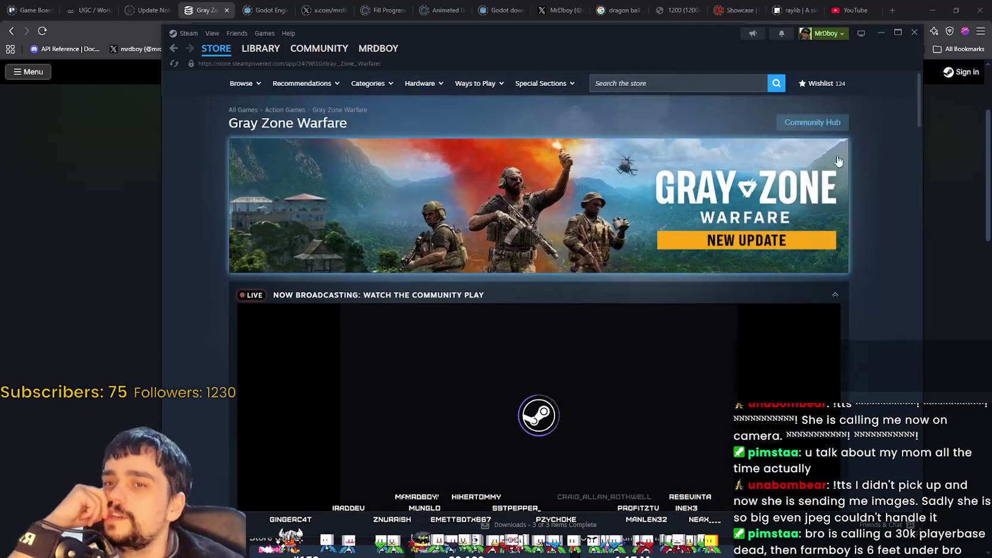
{"action": "scroll", "coordinate": [411, 355], "scroll_direction": "down", "scroll_amount": 5}
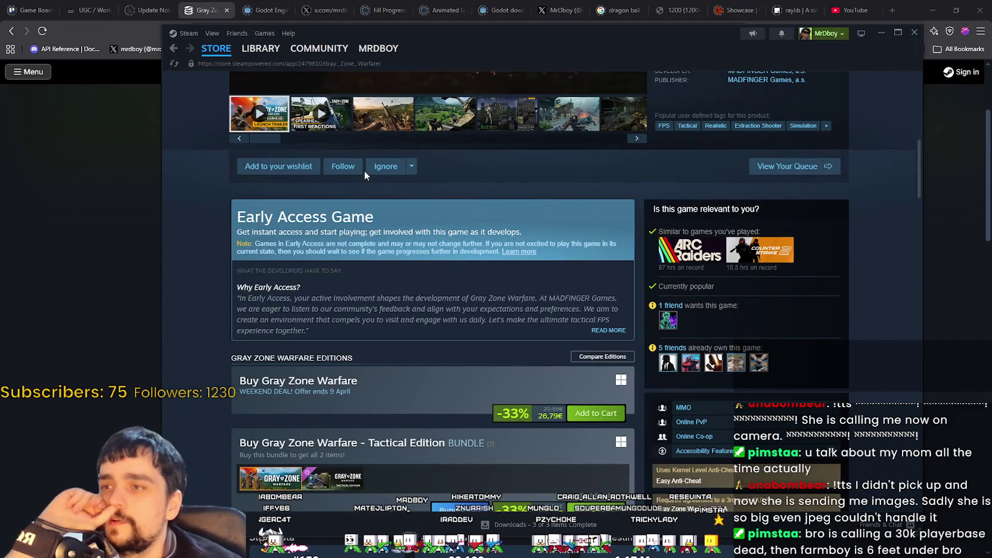
View the third screenshot and open the 'Spearhead Update Out Now - Changelog' announcement.
{"action": "left_click", "coordinate": [384, 114]}
{"action": "scroll", "coordinate": [493, 256], "scroll_direction": "up", "scroll_amount": 5}
{"action": "scroll", "coordinate": [493, 256], "scroll_direction": "up", "scroll_amount": 3}
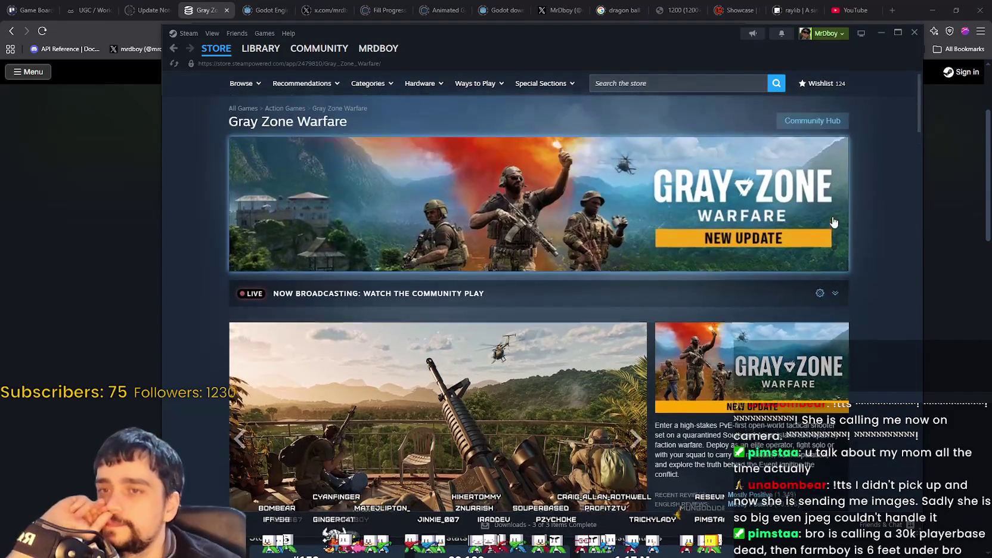
{"action": "scroll", "coordinate": [418, 266], "scroll_direction": "down", "scroll_amount": 10}
{"action": "scroll", "coordinate": [417, 265], "scroll_direction": "down", "scroll_amount": 8}
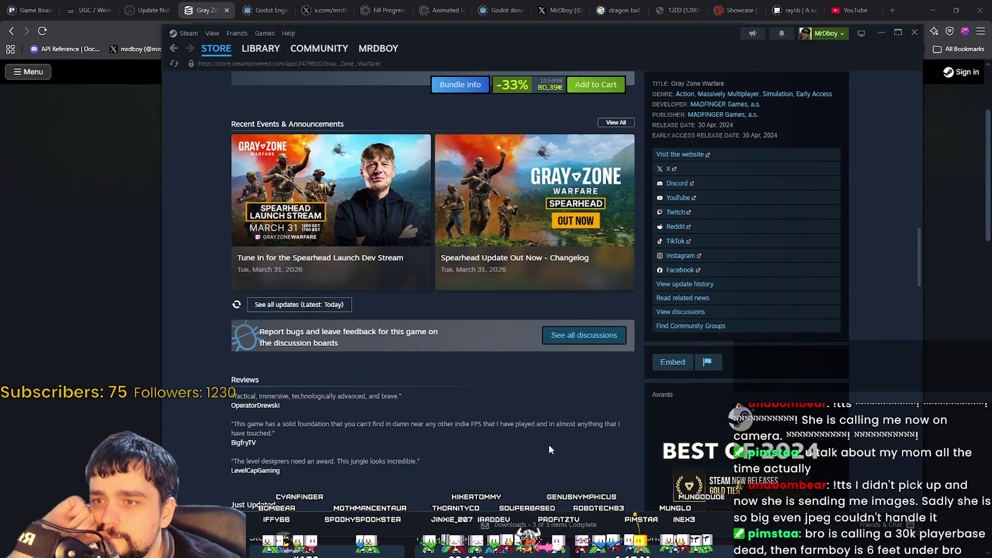
{"action": "left_click", "coordinate": [493, 254]}
{"action": "scroll", "coordinate": [494, 256], "scroll_direction": "down", "scroll_amount": 5}
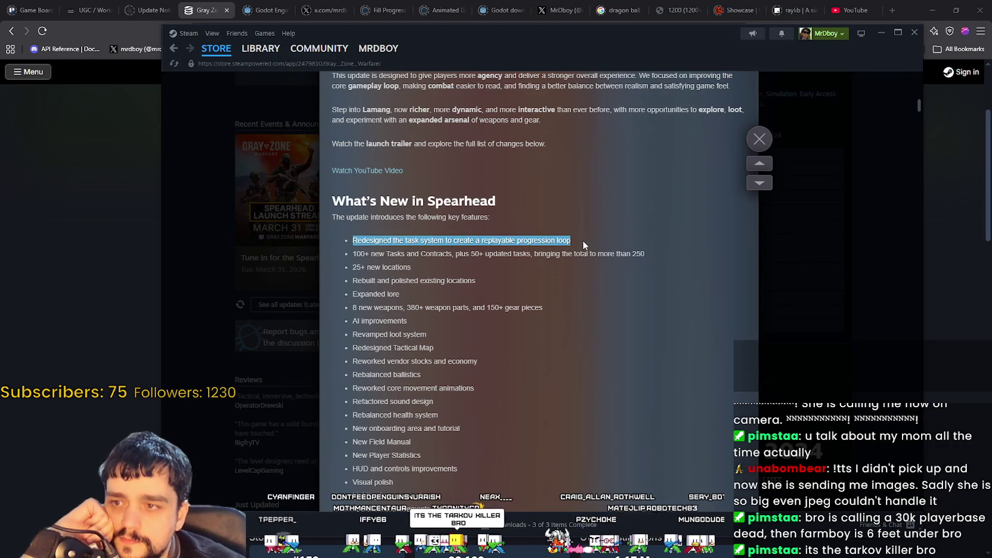
{"action": "mouse_move", "coordinate": [589, 241]}
{"action": "left_mouse_down"}
{"action": "mouse_move", "coordinate": [675, 260]}
{"action": "mouse_move", "coordinate": [674, 298]}
{"action": "mouse_move", "coordinate": [642, 243]}
{"action": "mouse_move", "coordinate": [623, 237]}
{"action": "mouse_move", "coordinate": [571, 263]}
{"action": "mouse_move", "coordinate": [572, 250]}
{"action": "left_mouse_up"}
{"action": "scroll", "coordinate": [657, 274], "scroll_direction": "down", "scroll_amount": 1}
{"action": "scroll", "coordinate": [571, 263], "scroll_direction": "down", "scroll_amount": 1}
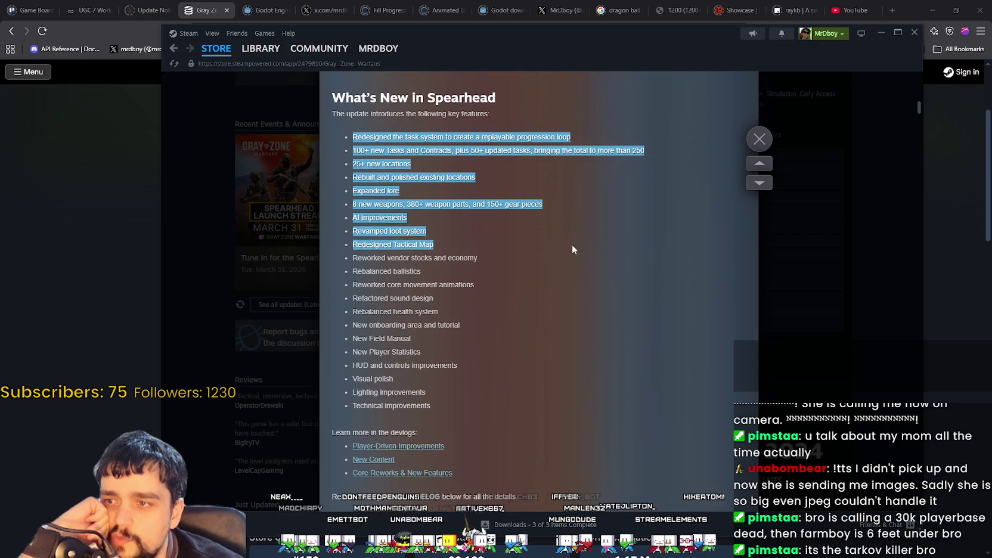
{"action": "mouse_move", "coordinate": [556, 203]}
{"action": "left_mouse_down"}
{"action": "mouse_move", "coordinate": [579, 199]}
{"action": "mouse_move", "coordinate": [563, 303]}
{"action": "mouse_move", "coordinate": [564, 245]}
{"action": "left_mouse_up"}
{"action": "scroll", "coordinate": [579, 199], "scroll_direction": "down", "scroll_amount": 2}
{"action": "scroll", "coordinate": [565, 265], "scroll_direction": "down", "scroll_amount": 2}
{"action": "scroll", "coordinate": [556, 152], "scroll_direction": "down", "scroll_amount": 4}
{"action": "left_click_drag", "start_coordinate": [552, 157], "coordinate": [558, 144]}
{"action": "left_click", "coordinate": [564, 140]}
{"action": "scroll", "coordinate": [571, 176], "scroll_direction": "down", "scroll_amount": 8}
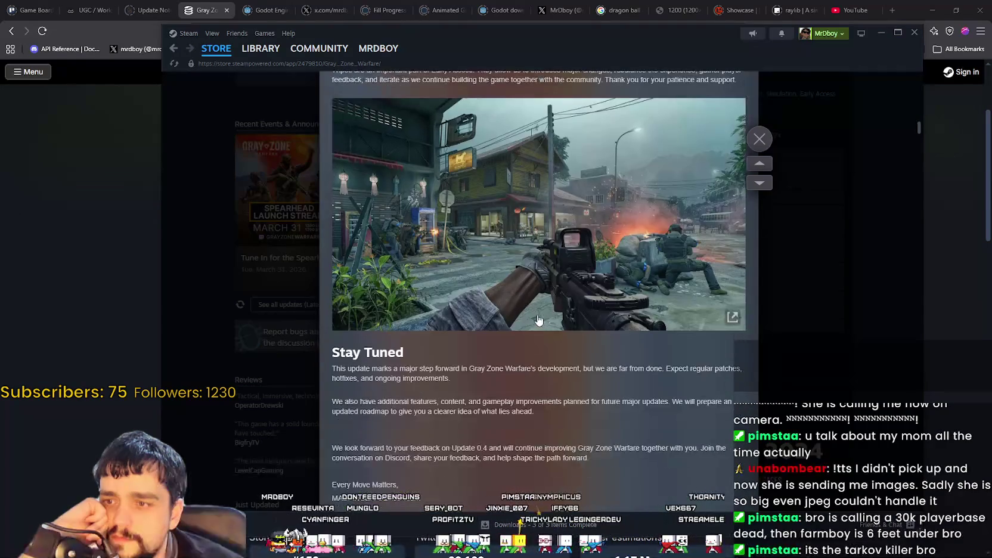
{"action": "scroll", "coordinate": [538, 320], "scroll_direction": "up", "scroll_amount": 3}
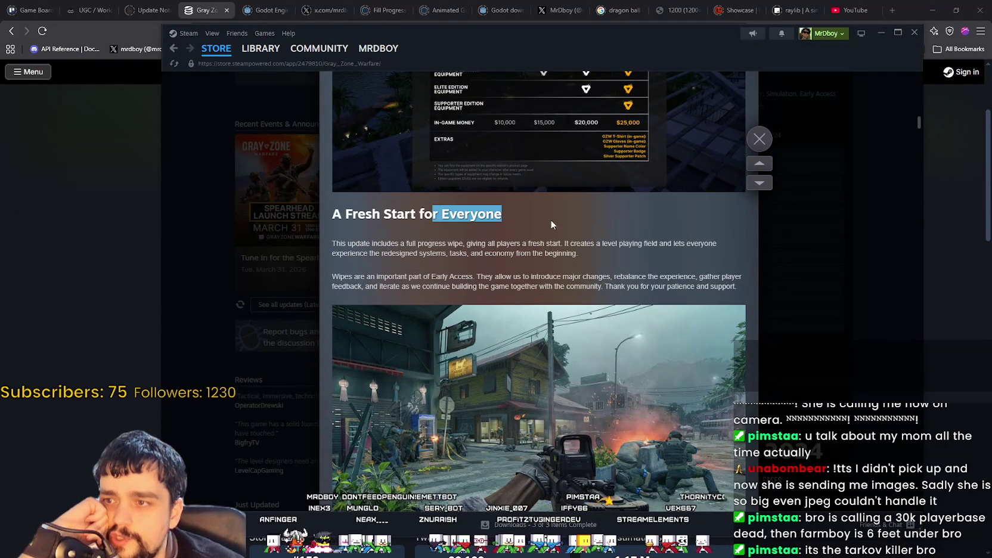
{"action": "left_click_drag", "start_coordinate": [326, 234], "coordinate": [596, 253]}
{"action": "scroll", "coordinate": [593, 228], "scroll_direction": "down", "scroll_amount": 3}
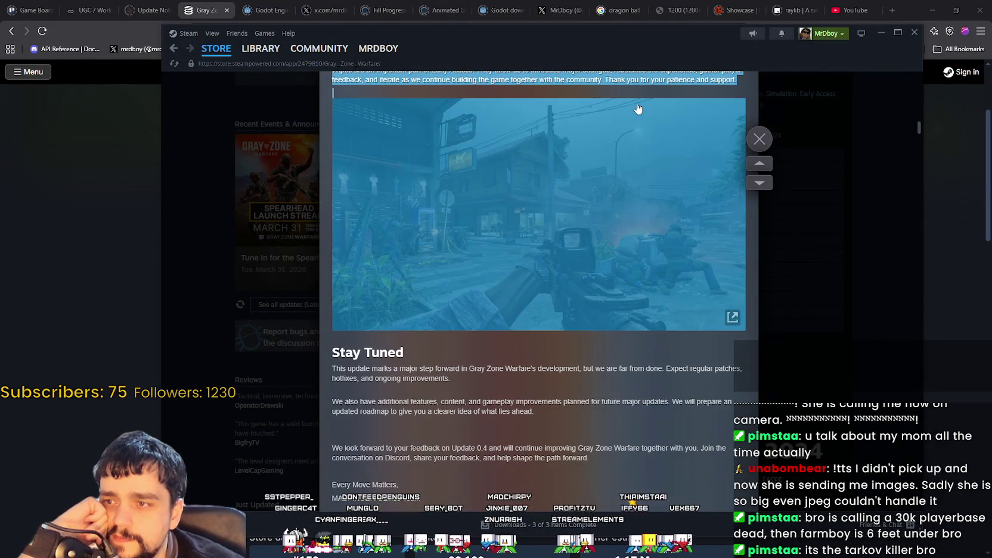
{"action": "left_click", "coordinate": [653, 87]}
{"action": "scroll", "coordinate": [560, 359], "scroll_direction": "down", "scroll_amount": 1}
{"action": "scroll", "coordinate": [487, 364], "scroll_direction": "down", "scroll_amount": 5}
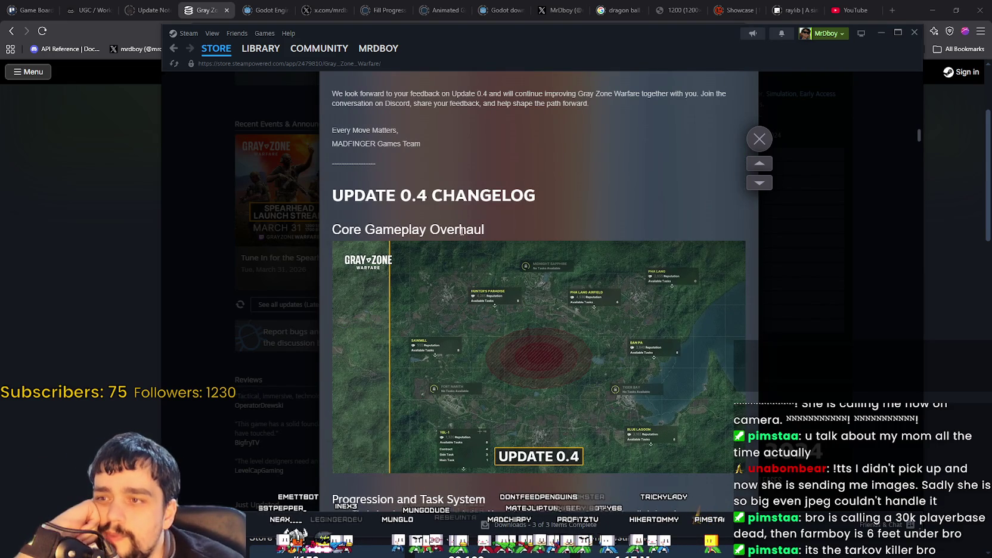
{"action": "scroll", "coordinate": [536, 329], "scroll_direction": "down", "scroll_amount": 1}
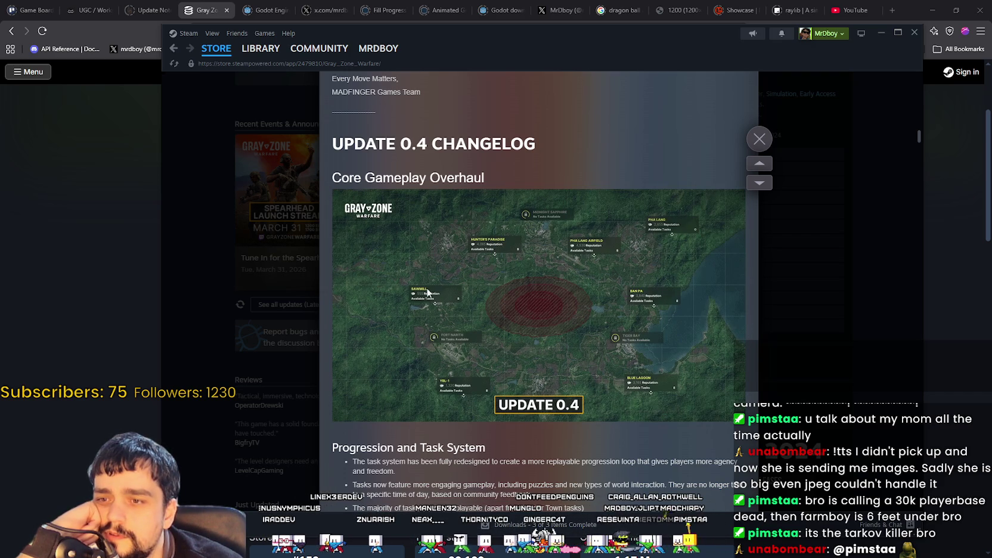
{"action": "scroll", "coordinate": [517, 375], "scroll_direction": "down", "scroll_amount": 3}
{"action": "scroll", "coordinate": [556, 428], "scroll_direction": "up", "scroll_amount": 2}
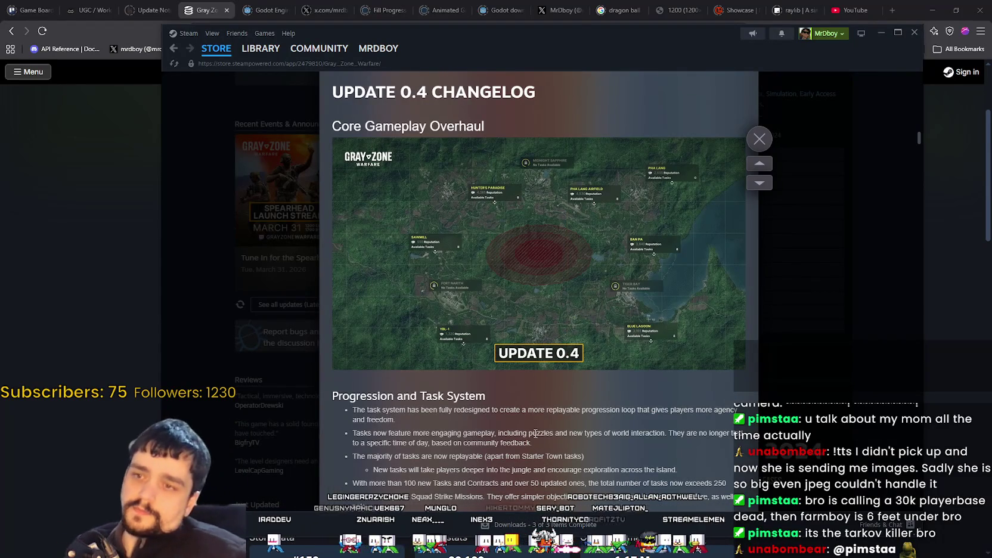
{"action": "scroll", "coordinate": [576, 412], "scroll_direction": "down", "scroll_amount": 2}
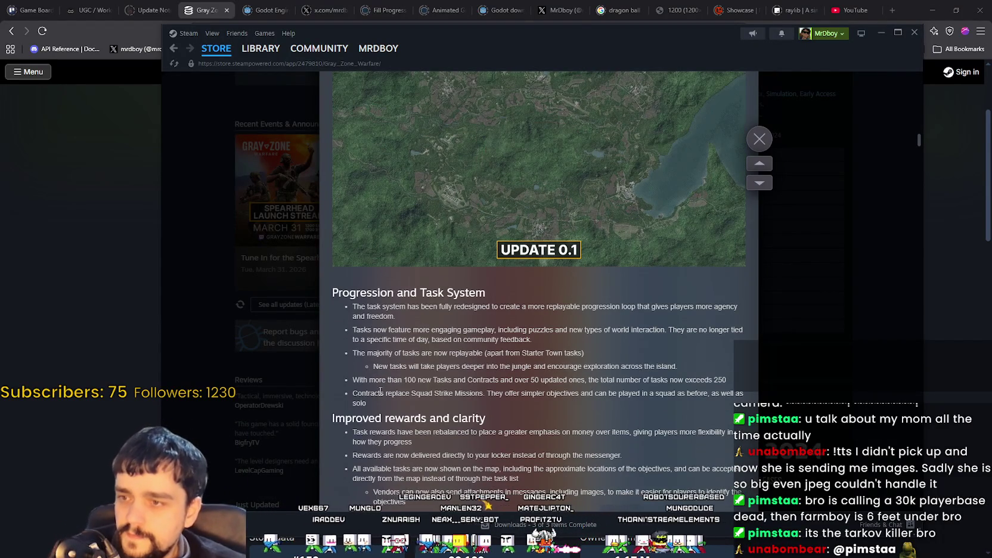
{"action": "scroll", "coordinate": [381, 391], "scroll_direction": "down", "scroll_amount": 5}
{"action": "scroll", "coordinate": [407, 294], "scroll_direction": "down", "scroll_amount": 3}
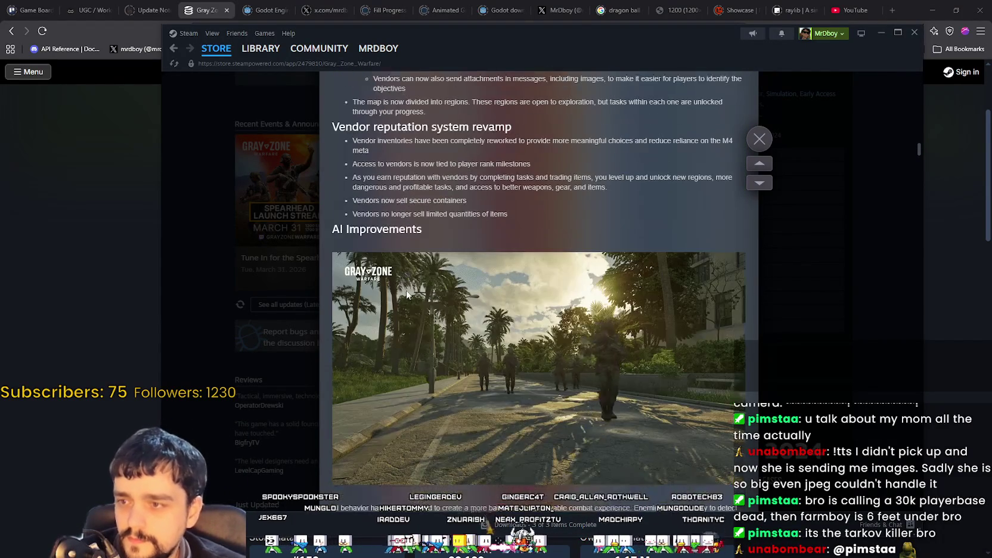
{"action": "scroll", "coordinate": [407, 293], "scroll_direction": "down", "scroll_amount": 3}
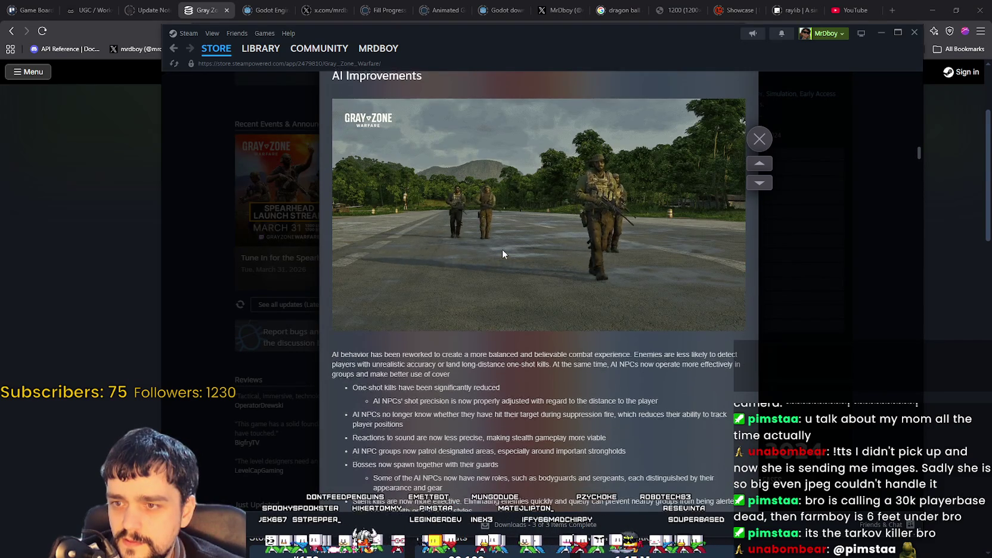
{"action": "scroll", "coordinate": [503, 254], "scroll_direction": "down", "scroll_amount": 7}
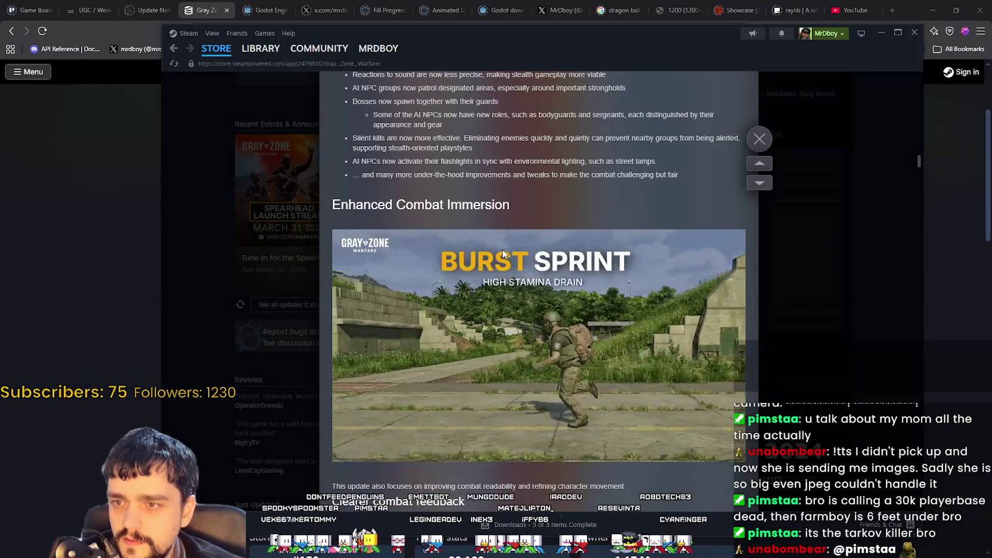
{"action": "scroll", "coordinate": [506, 257], "scroll_direction": "down", "scroll_amount": 3}
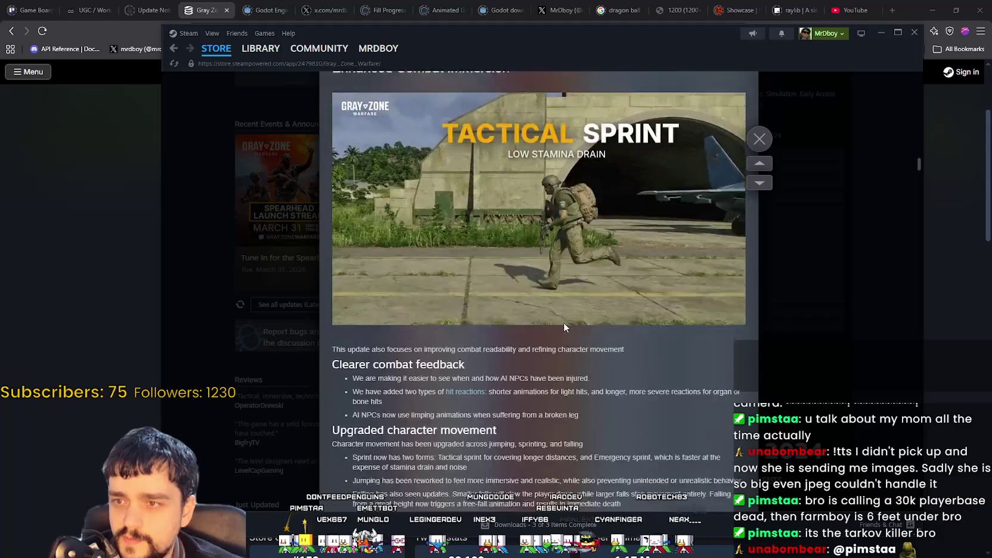
{"action": "scroll", "coordinate": [564, 326], "scroll_direction": "down", "scroll_amount": 7}
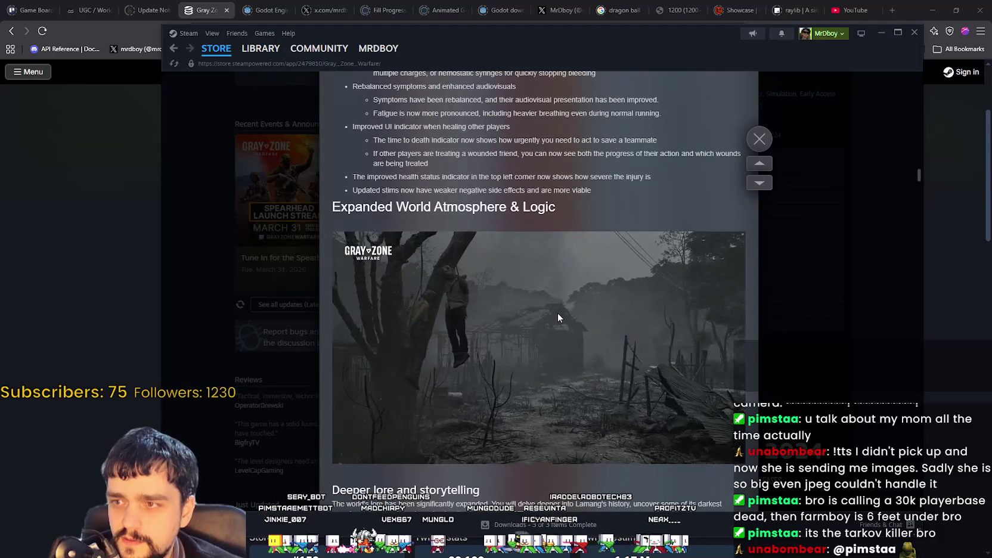
{"action": "scroll", "coordinate": [557, 312], "scroll_direction": "down", "scroll_amount": 5}
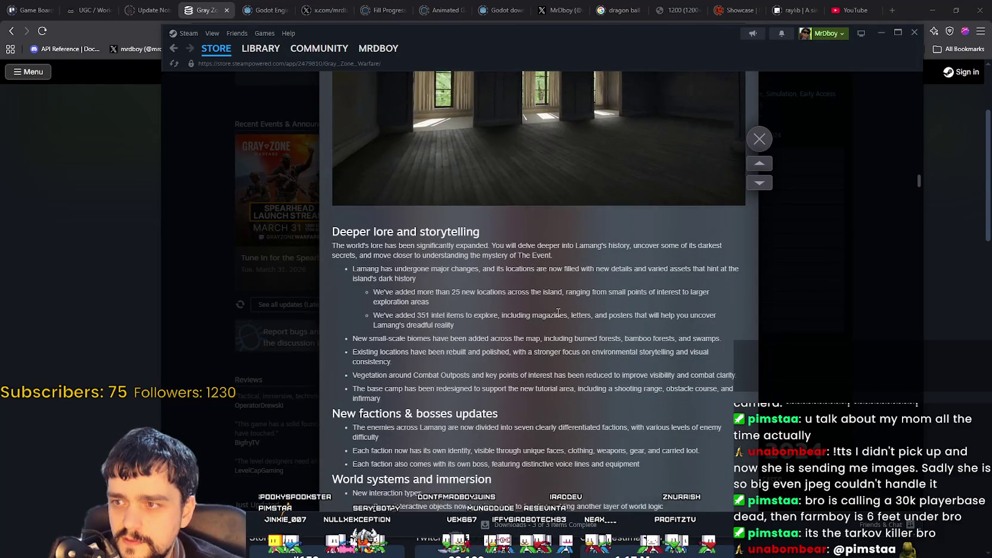
{"action": "scroll", "coordinate": [556, 312], "scroll_direction": "up", "scroll_amount": 6}
{"action": "scroll", "coordinate": [555, 310], "scroll_direction": "down", "scroll_amount": 7}
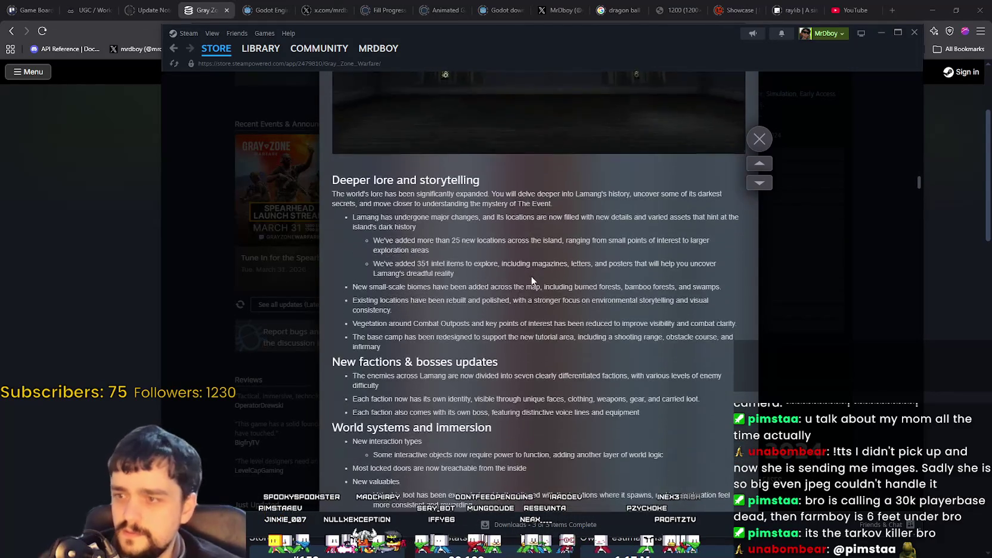
{"action": "scroll", "coordinate": [530, 280], "scroll_direction": "down", "scroll_amount": 12}
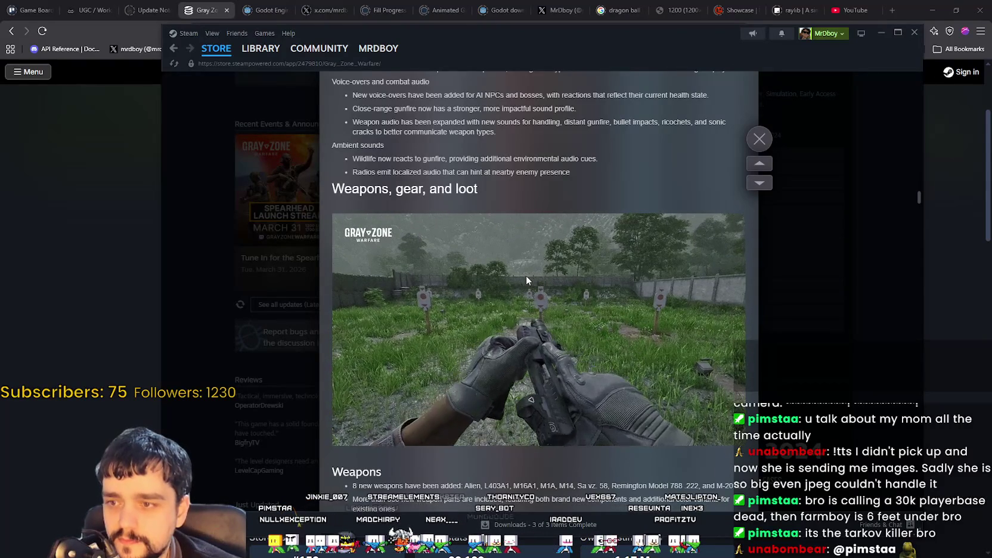
{"action": "scroll", "coordinate": [527, 281], "scroll_direction": "down", "scroll_amount": 2}
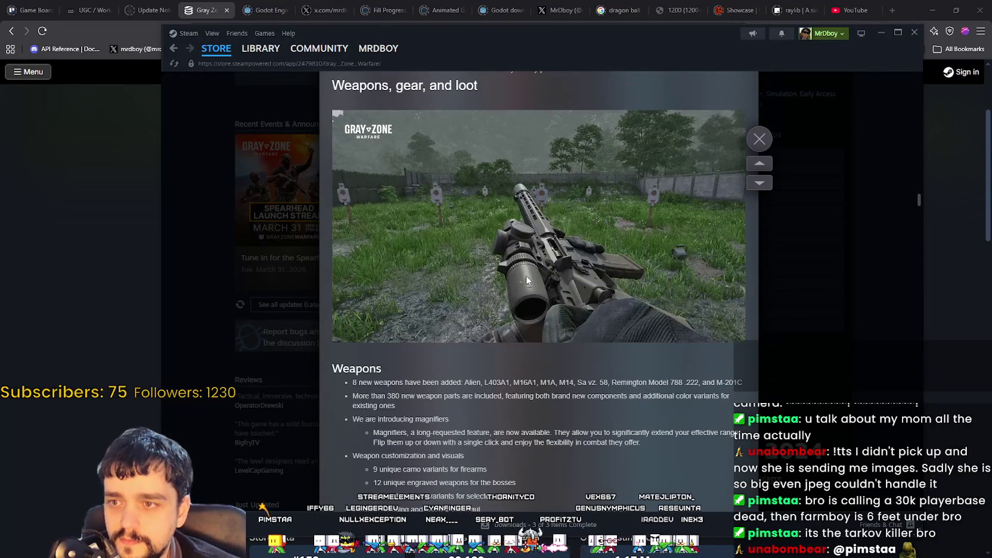
{"action": "scroll", "coordinate": [527, 280], "scroll_direction": "down", "scroll_amount": 15}
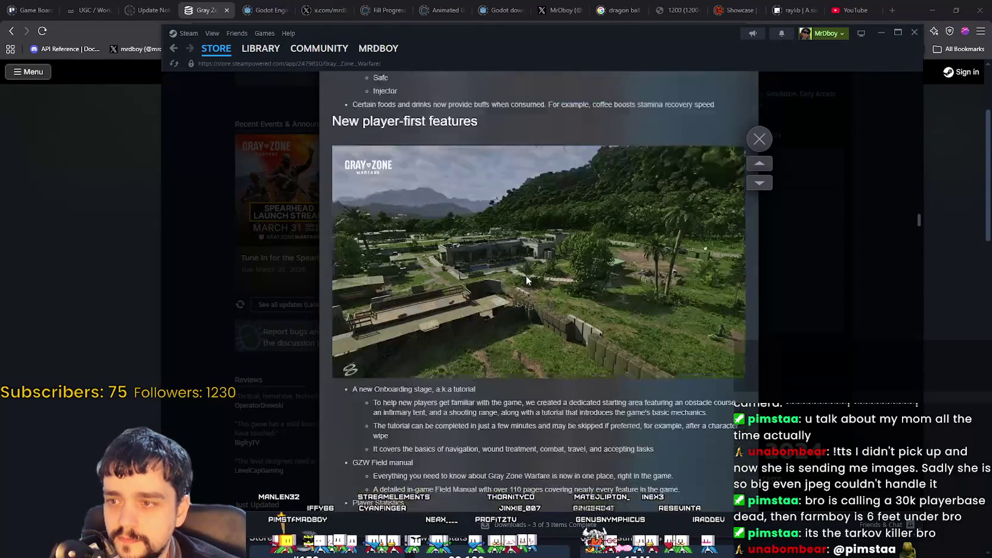
{"action": "scroll", "coordinate": [527, 280], "scroll_direction": "up", "scroll_amount": 2}
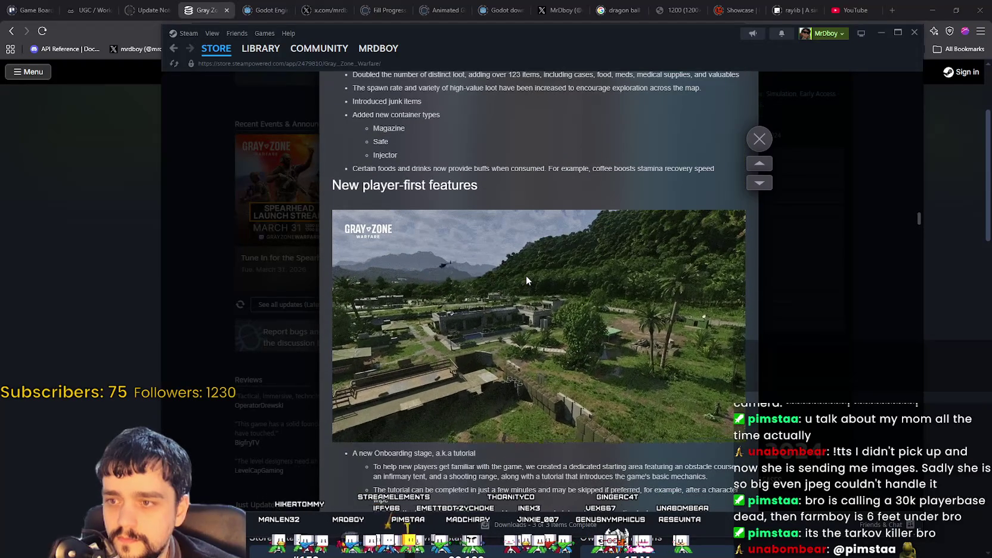
{"action": "scroll", "coordinate": [526, 280], "scroll_direction": "down", "scroll_amount": 1}
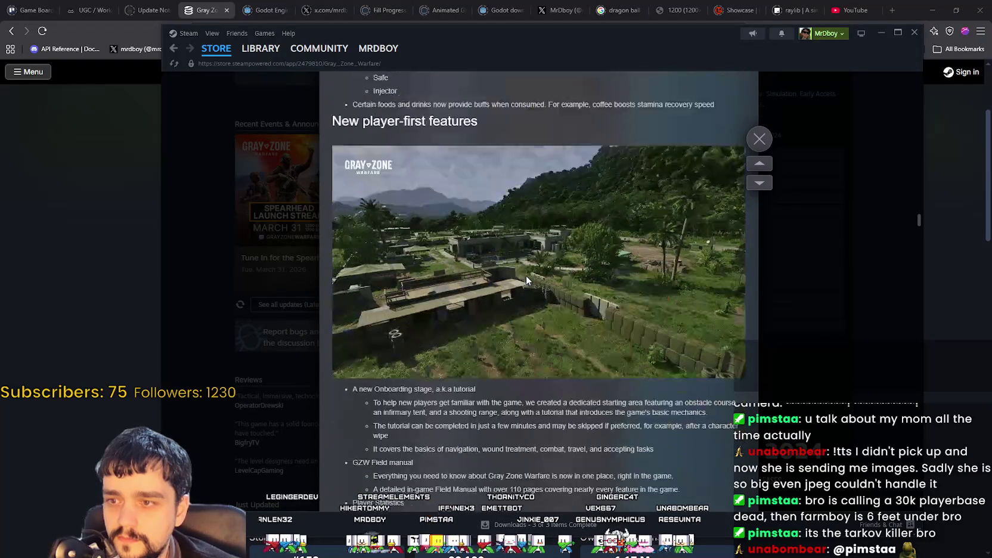
{"action": "scroll", "coordinate": [525, 275], "scroll_direction": "down", "scroll_amount": 3}
{"action": "scroll", "coordinate": [525, 275], "scroll_direction": "down", "scroll_amount": 4}
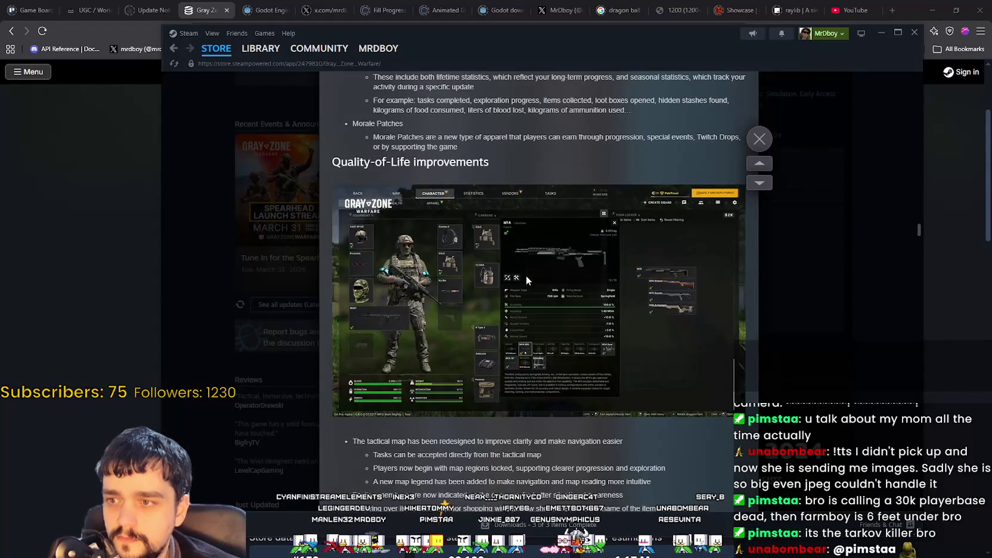
{"action": "scroll", "coordinate": [525, 276], "scroll_direction": "down", "scroll_amount": 2}
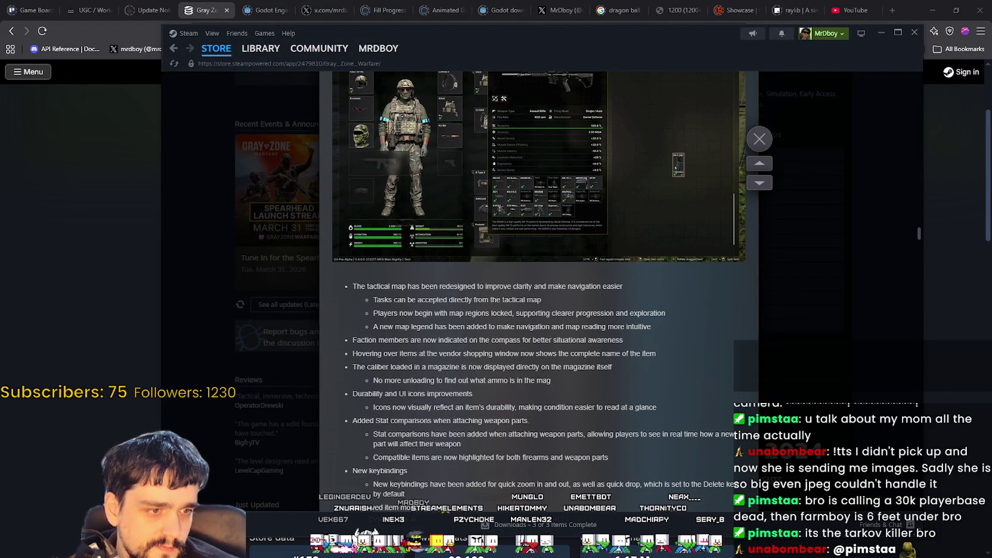
{"action": "scroll", "coordinate": [658, 287], "scroll_direction": "down", "scroll_amount": 3}
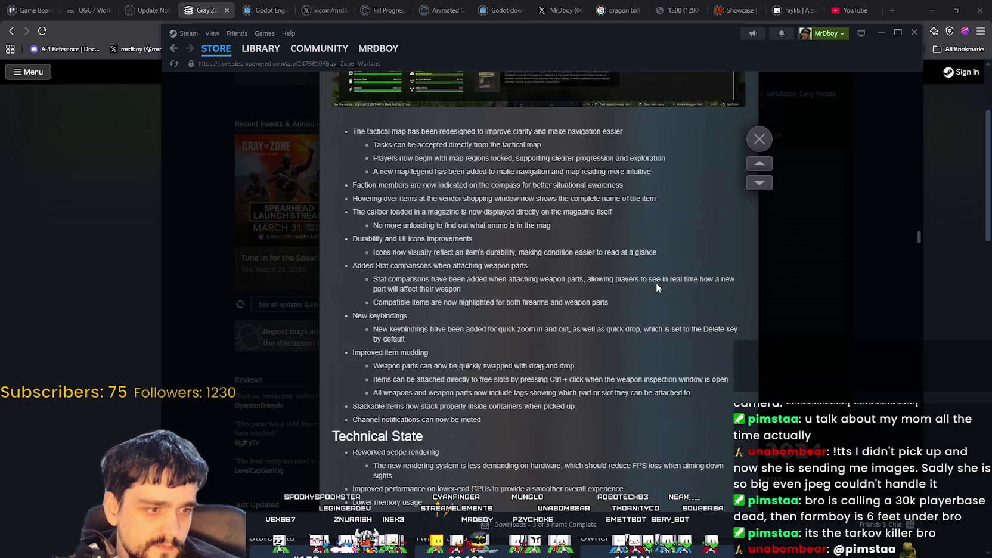
{"action": "scroll", "coordinate": [657, 275], "scroll_direction": "down", "scroll_amount": 15}
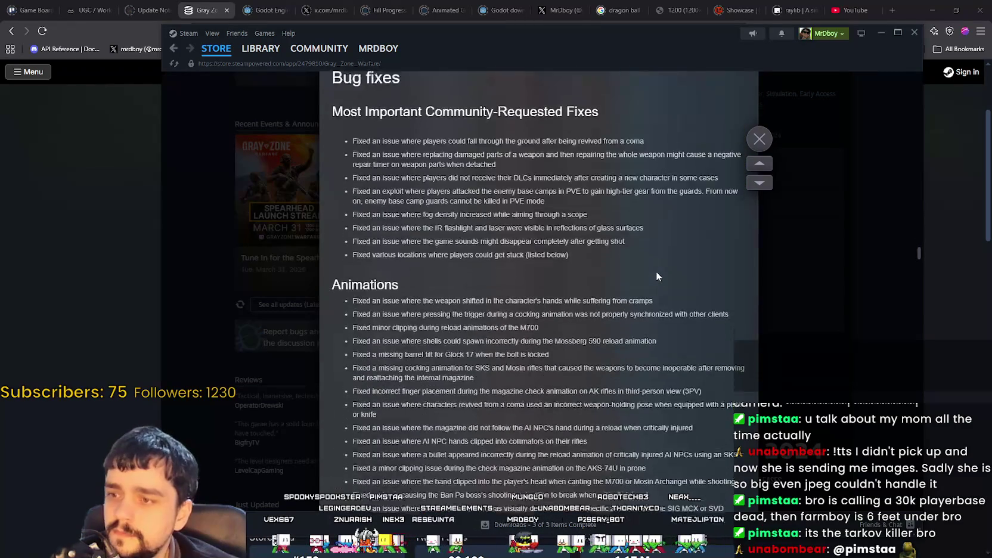
{"action": "scroll", "coordinate": [656, 271], "scroll_direction": "down", "scroll_amount": 15}
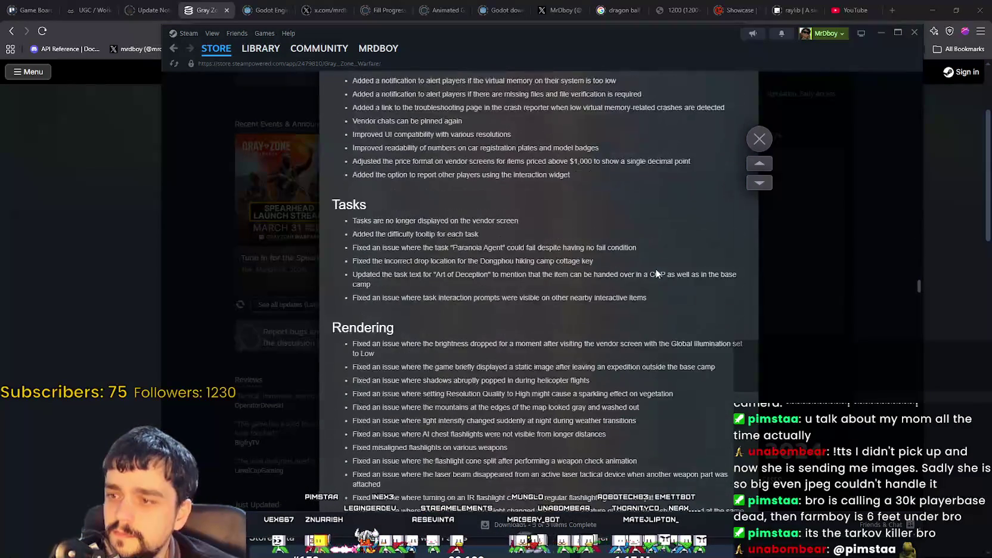
{"action": "scroll", "coordinate": [655, 272], "scroll_direction": "down", "scroll_amount": 15}
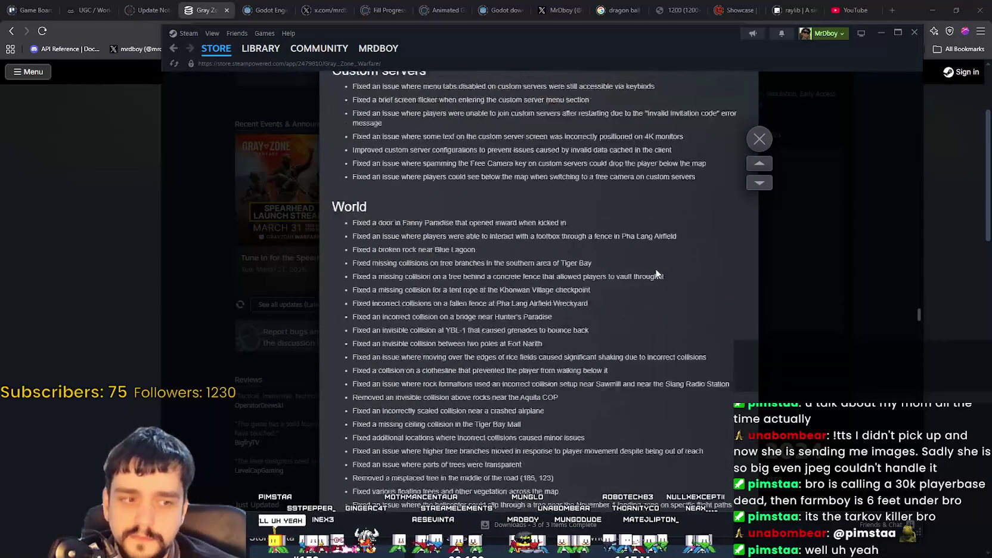
{"action": "scroll", "coordinate": [655, 274], "scroll_direction": "down", "scroll_amount": 2}
{"action": "mouse_move", "coordinate": [916, 326]}
{"action": "left_mouse_down"}
{"action": "mouse_move", "coordinate": [927, 411]}
{"action": "mouse_move", "coordinate": [906, 334]}
{"action": "left_mouse_up"}
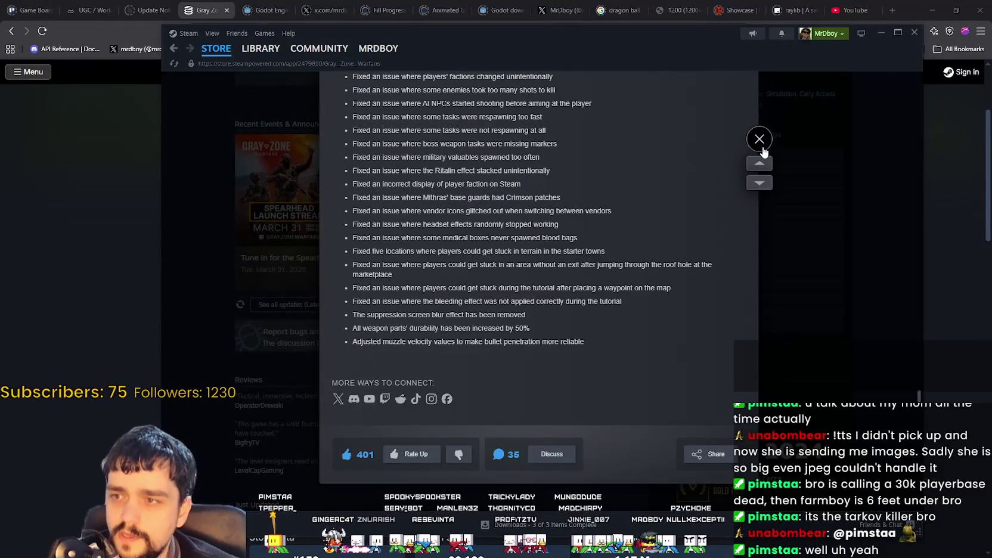
{"action": "left_click", "coordinate": [761, 143]}
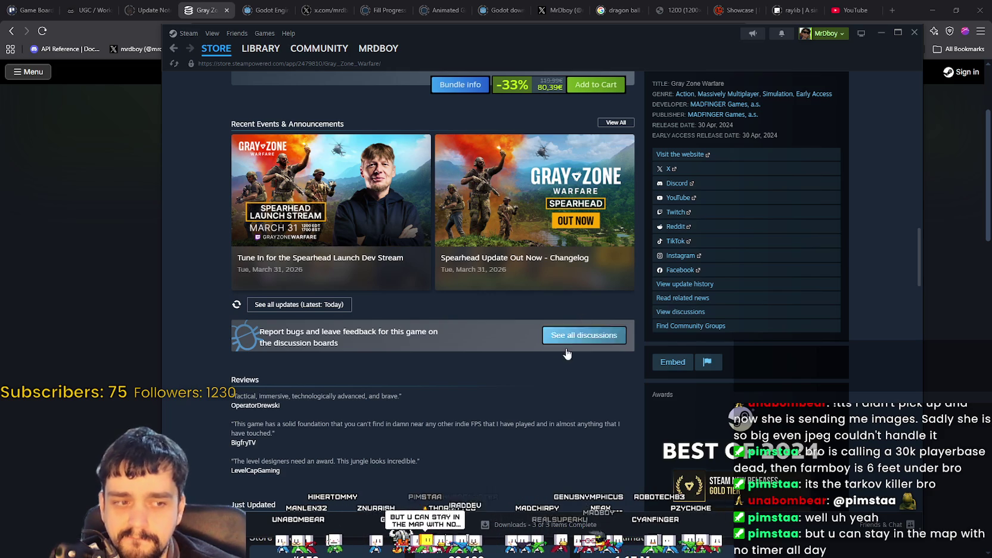
Expand the Just Updated post to read it in full.
{"action": "scroll", "coordinate": [527, 378], "scroll_direction": "down", "scroll_amount": 7}
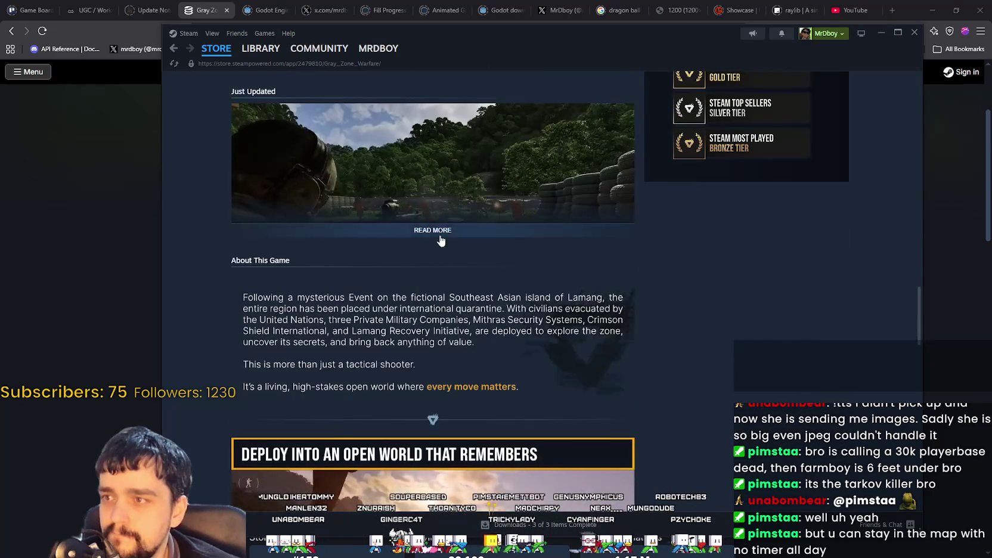
{"action": "left_click", "coordinate": [436, 232]}
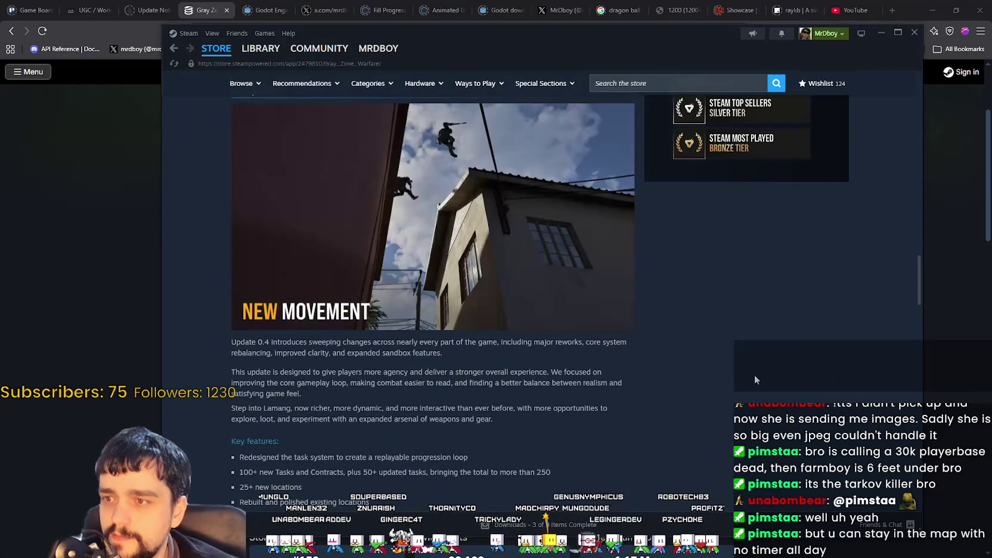
{"action": "scroll", "coordinate": [754, 374], "scroll_direction": "up", "scroll_amount": 1}
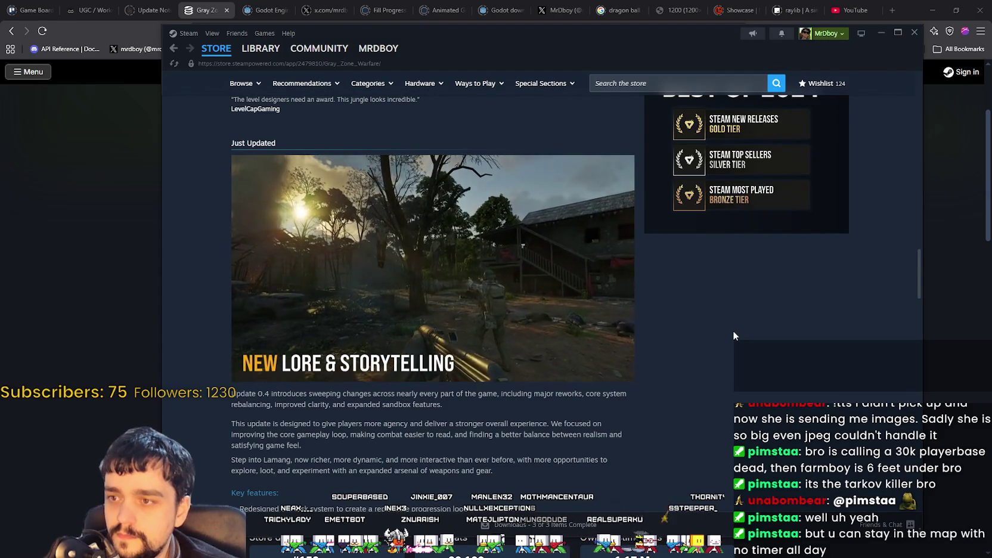
Expand the About This Game description, review the page, and scroll back to the top.
{"action": "scroll", "coordinate": [733, 332], "scroll_direction": "down", "scroll_amount": 7}
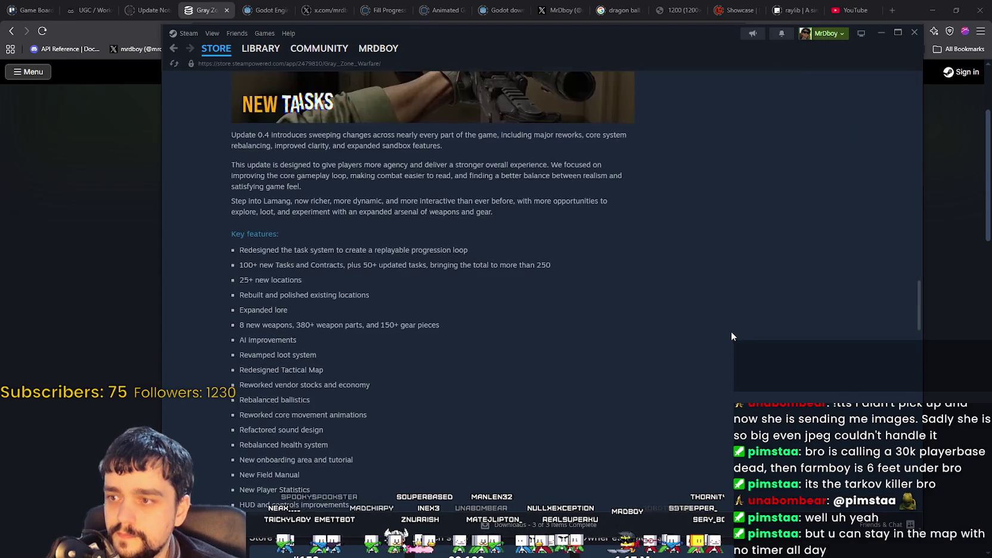
{"action": "scroll", "coordinate": [728, 336], "scroll_direction": "down", "scroll_amount": 10}
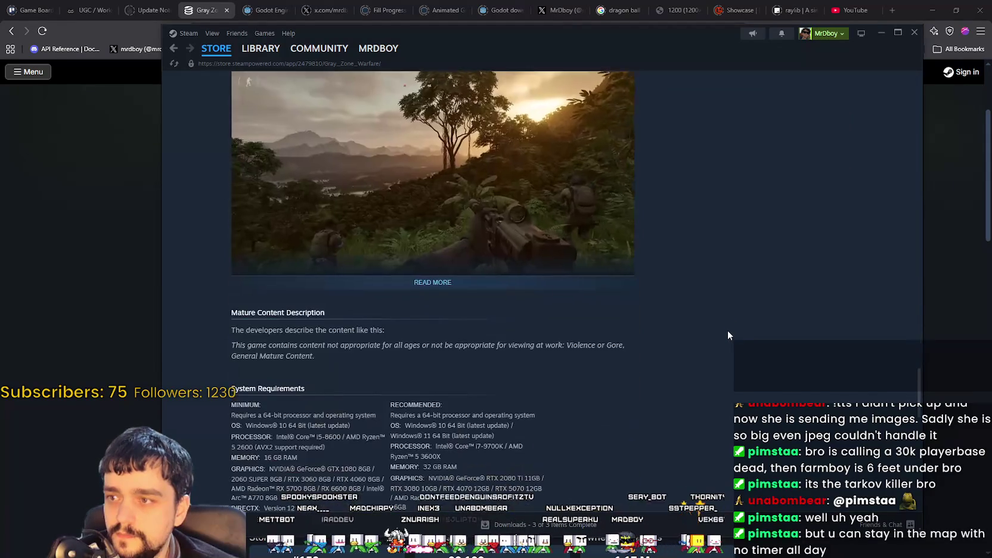
{"action": "left_click", "coordinate": [589, 284]}
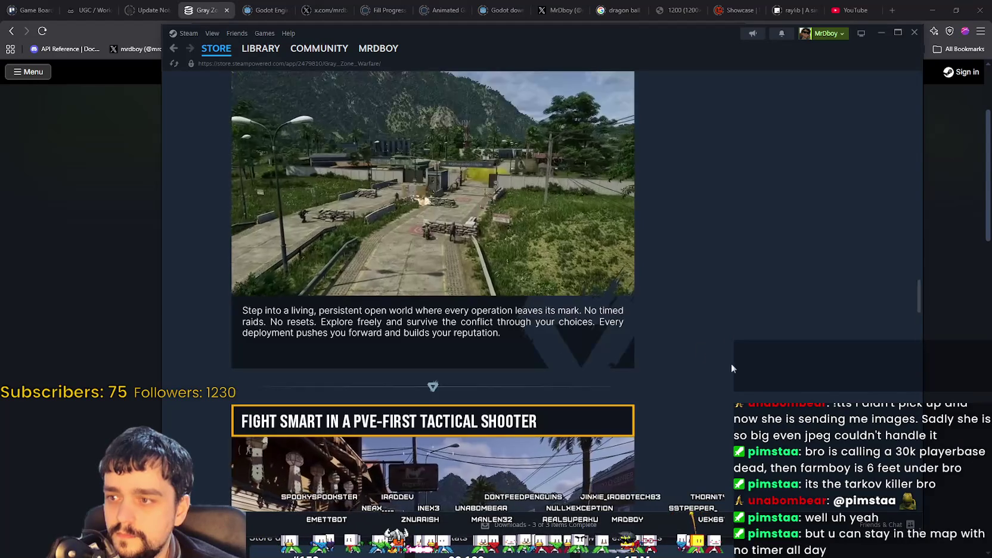
{"action": "scroll", "coordinate": [733, 367], "scroll_direction": "down", "scroll_amount": 5}
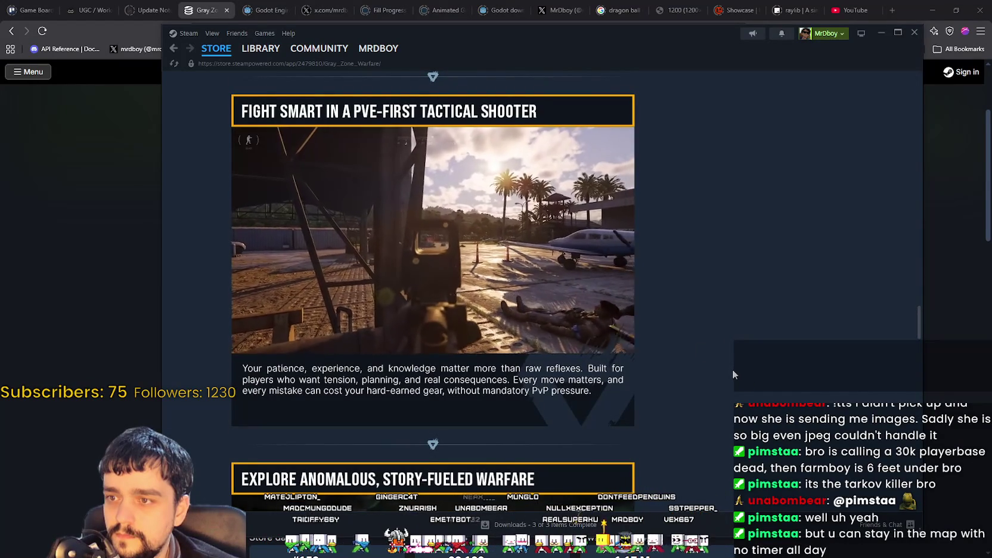
{"action": "scroll", "coordinate": [732, 369], "scroll_direction": "down", "scroll_amount": 5}
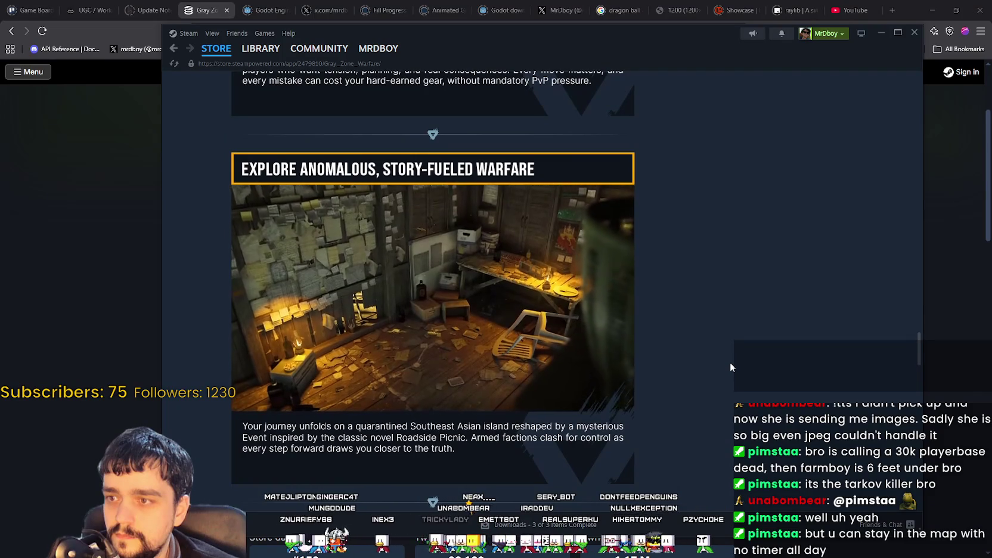
{"action": "scroll", "coordinate": [731, 363], "scroll_direction": "down", "scroll_amount": 8}
{"action": "scroll", "coordinate": [729, 362], "scroll_direction": "up", "scroll_amount": 2}
{"action": "scroll", "coordinate": [729, 365], "scroll_direction": "down", "scroll_amount": 12}
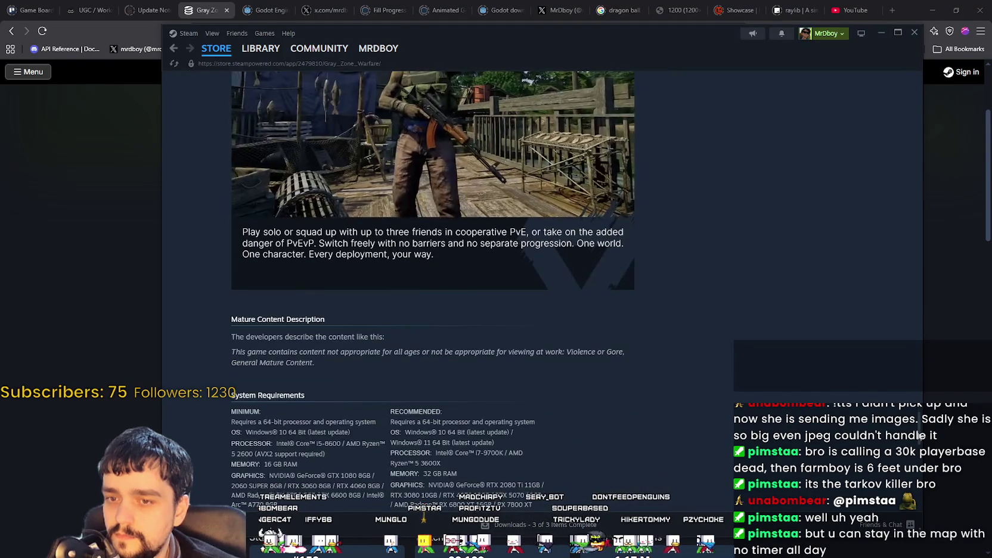
{"action": "scroll", "coordinate": [911, 125], "scroll_direction": "up", "scroll_amount": 20}
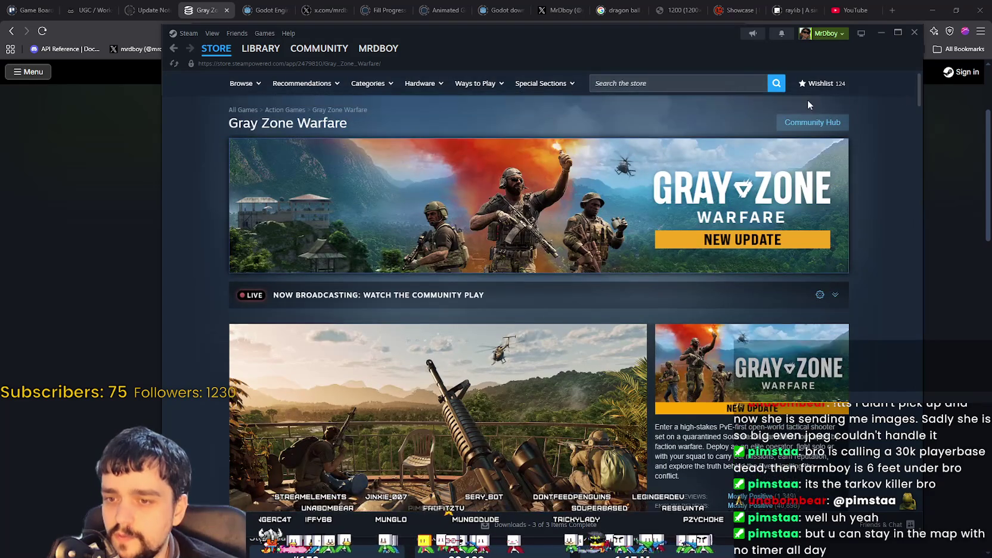
{"action": "scroll", "coordinate": [754, 352], "scroll_direction": "down", "scroll_amount": 3}
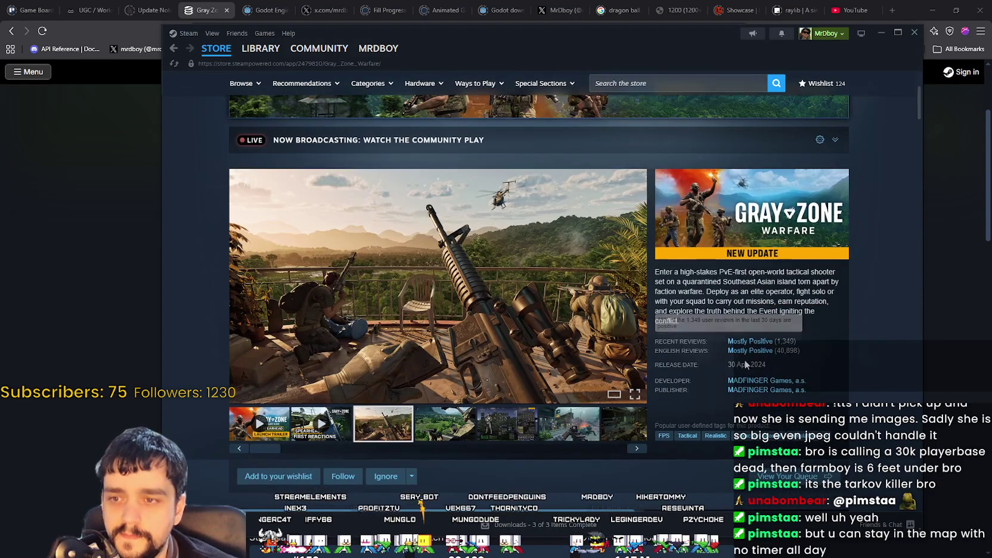
{"action": "scroll", "coordinate": [744, 360], "scroll_direction": "up", "scroll_amount": 3}
Look at Gray Zone Warfare's Community Hub, then return to its store page.
{"action": "left_click", "coordinate": [812, 123]}
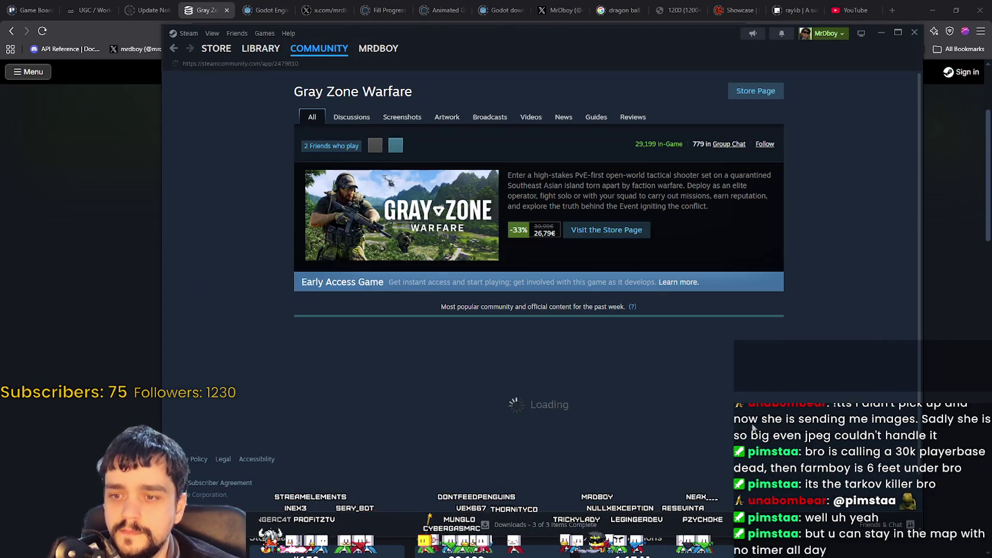
{"action": "scroll", "coordinate": [774, 323], "scroll_direction": "down", "scroll_amount": 3}
{"action": "scroll", "coordinate": [770, 313], "scroll_direction": "up", "scroll_amount": 3}
{"action": "mouse_move", "coordinate": [229, 53]}
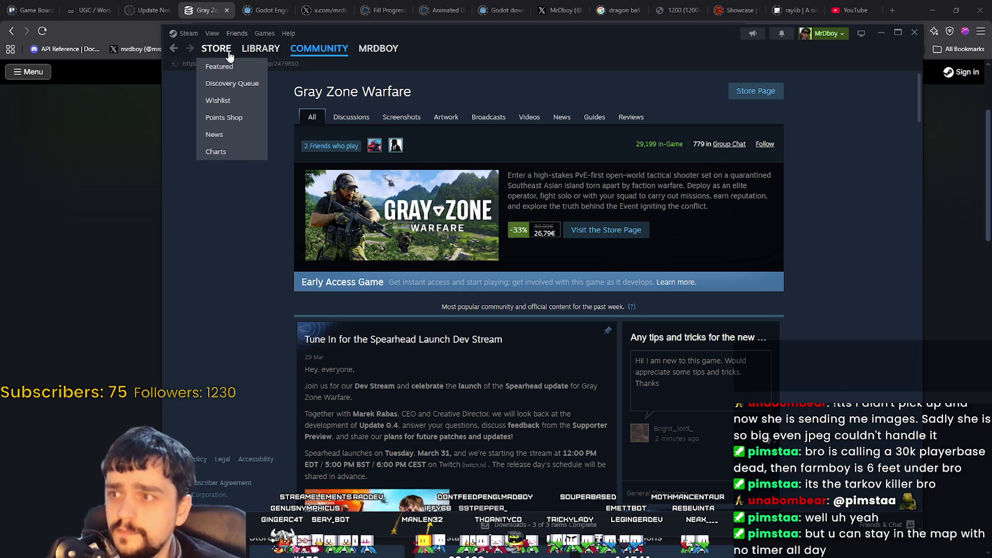
{"action": "key", "text": "alt+Left"}
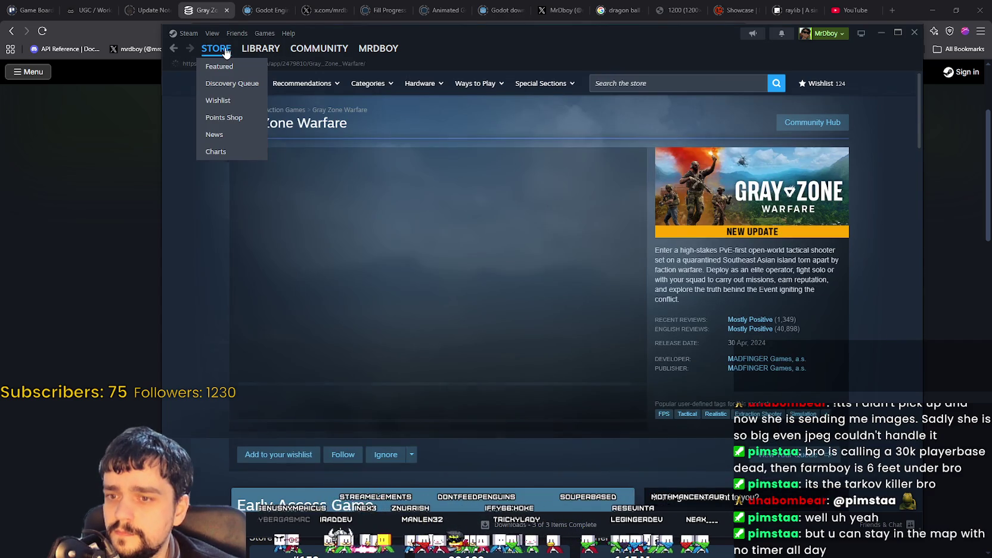
Open the MR FARMBOY store page, then minimize Steam and return to the SteamDB charts.
{"action": "left_click", "coordinate": [689, 84]}
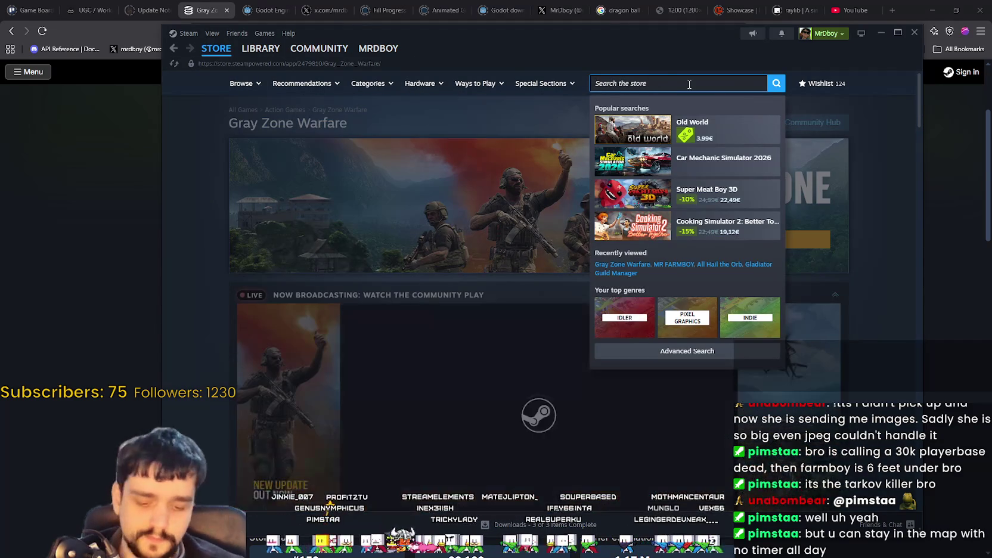
{"action": "type", "text": "MR FARMBOY"}
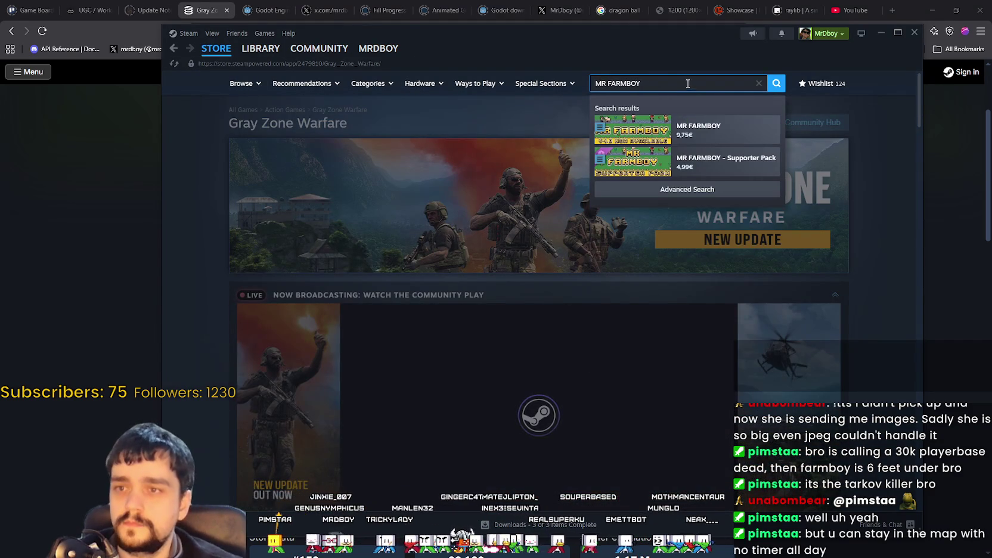
{"action": "left_click", "coordinate": [698, 129]}
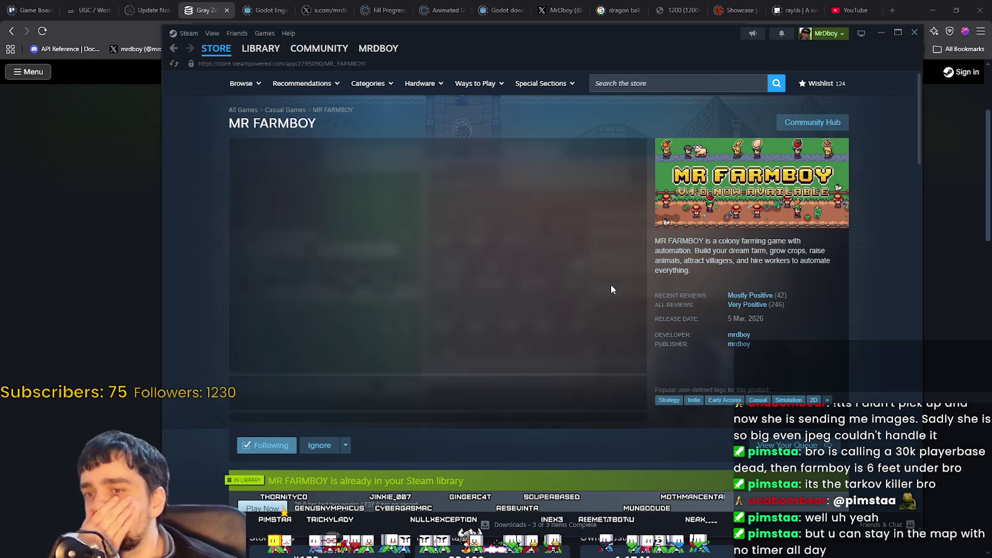
{"action": "left_click", "coordinate": [881, 32]}
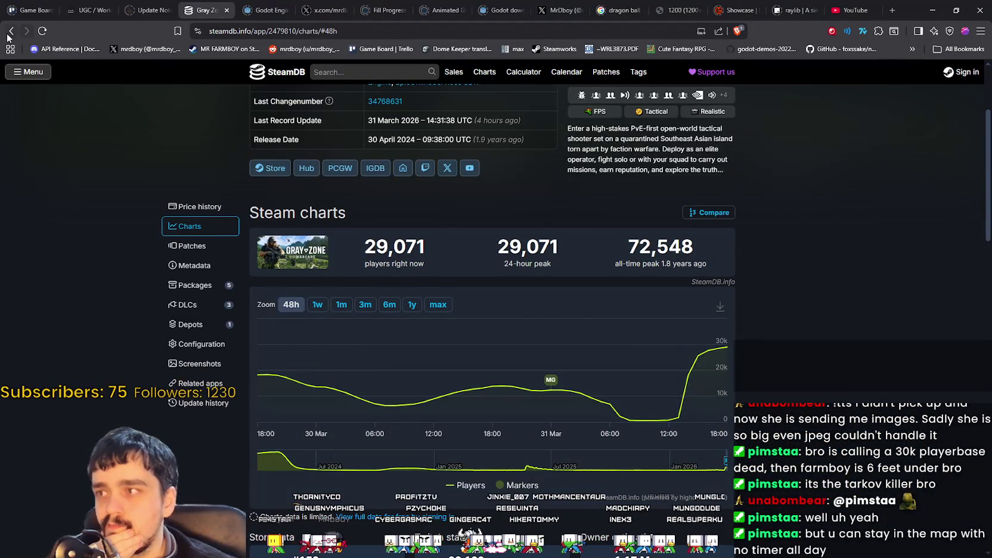
{"action": "left_click", "coordinate": [9, 32]}
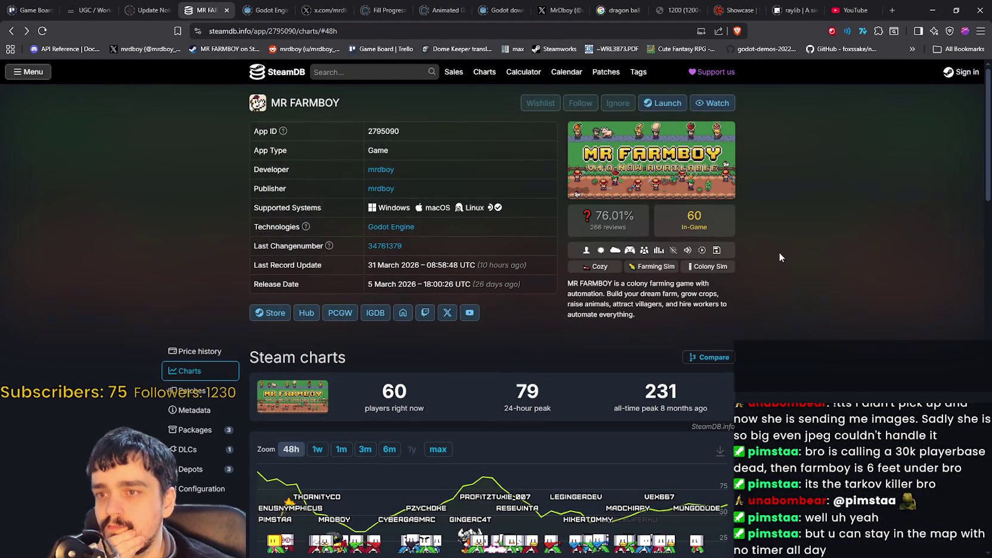
Return to Godot, scroll the game's Key Bindings list, and stop the debug game with F8.
{"action": "left_click", "coordinate": [933, 10]}
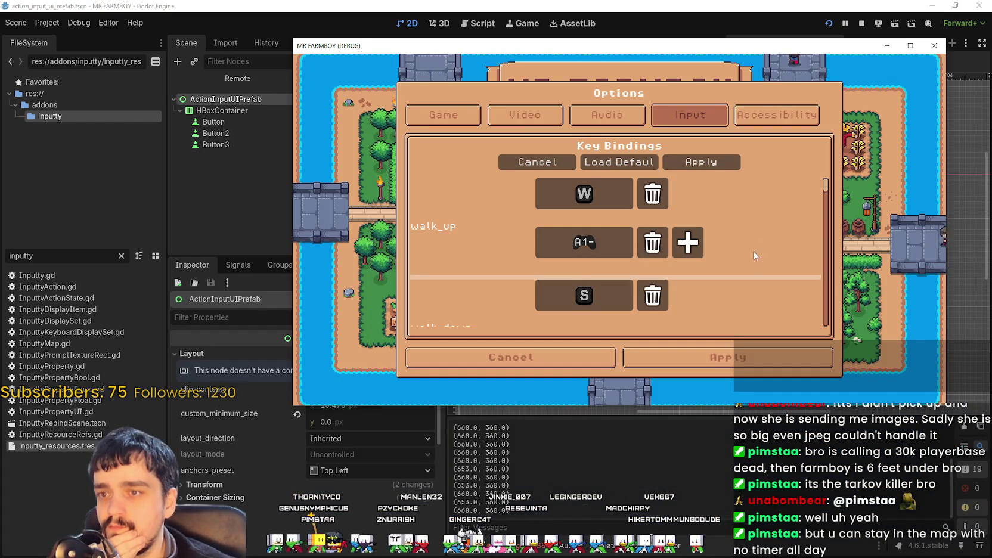
{"action": "scroll", "coordinate": [778, 236], "scroll_direction": "down", "scroll_amount": 2}
{"action": "mouse_move", "coordinate": [826, 192]}
{"action": "left_mouse_down"}
{"action": "mouse_move", "coordinate": [827, 315]}
{"action": "mouse_move", "coordinate": [834, 162]}
{"action": "left_mouse_up"}
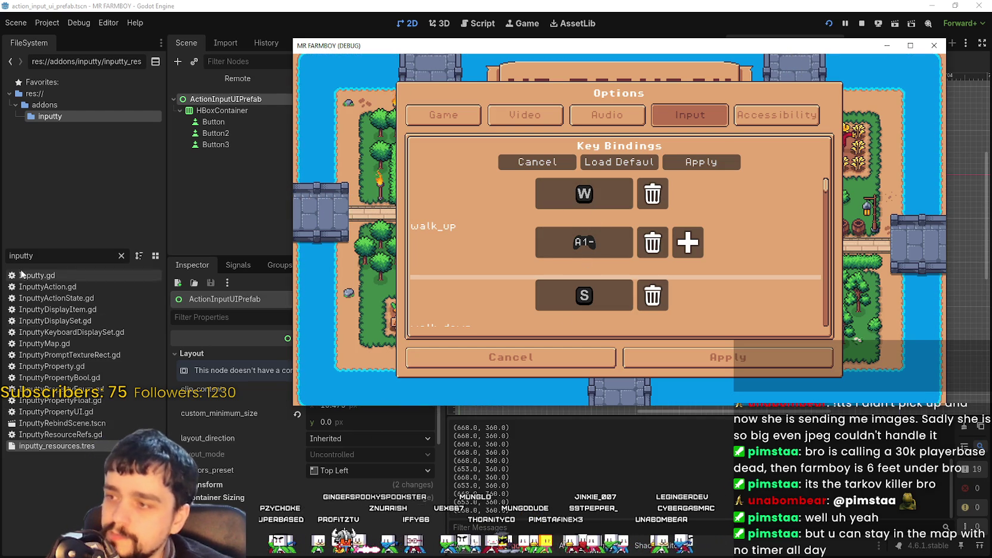
{"action": "key", "text": "F8"}
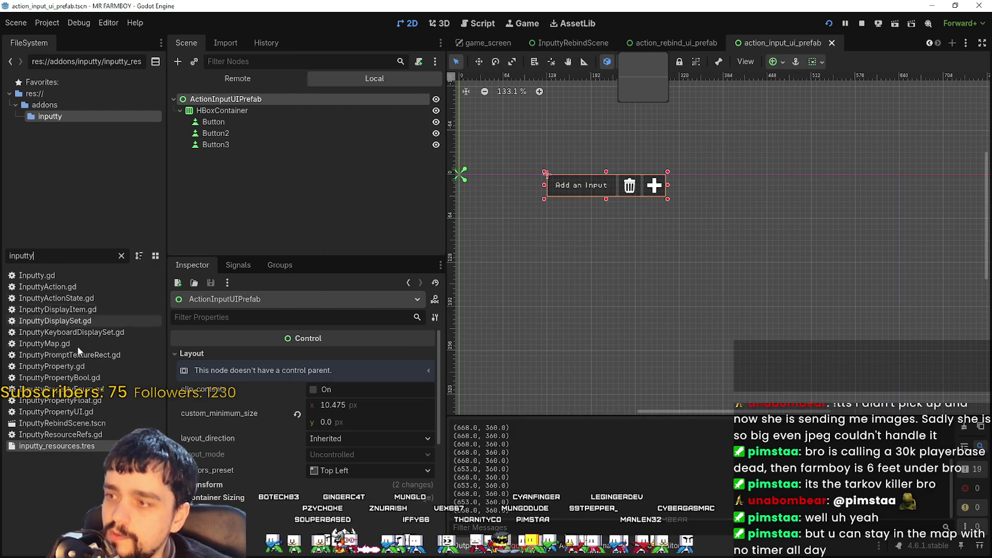
Inspect inputty_resources.tres and expand keyboardIconSet to show keyboardDisplay.tres settings.
{"action": "left_click", "coordinate": [82, 444]}
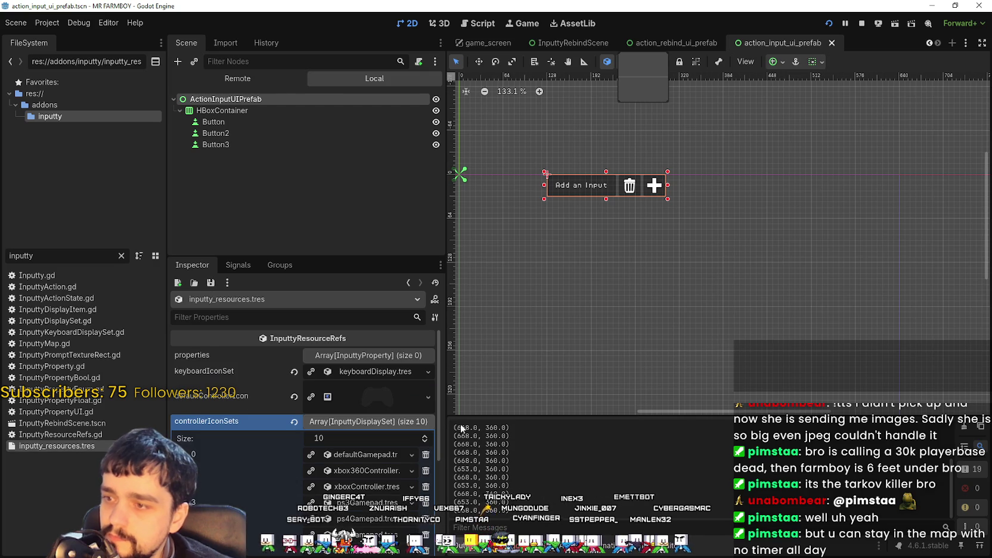
{"action": "left_click", "coordinate": [386, 401]}
{"action": "scroll", "coordinate": [402, 471], "scroll_direction": "down", "scroll_amount": 3}
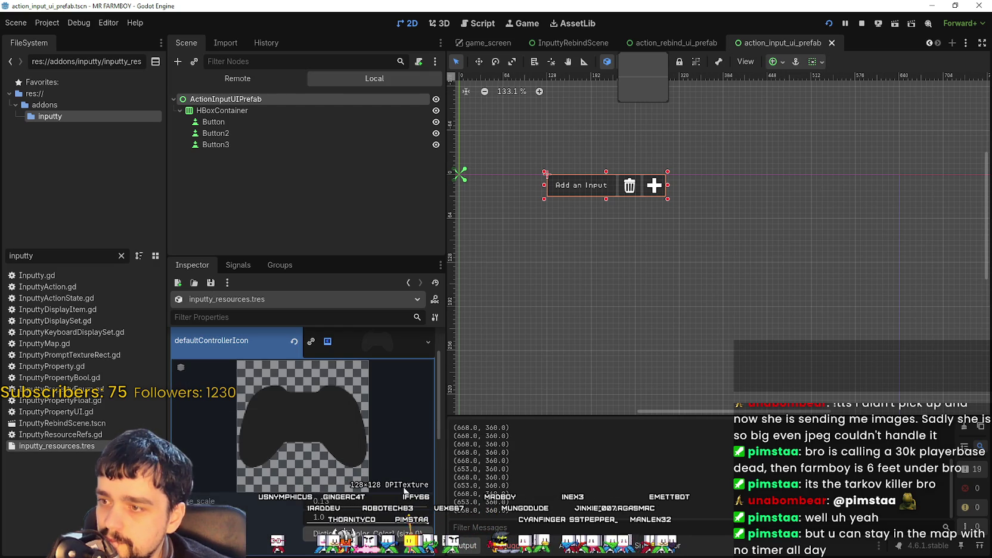
{"action": "scroll", "coordinate": [384, 402], "scroll_direction": "up", "scroll_amount": 3}
{"action": "left_click", "coordinate": [382, 399]}
{"action": "left_click", "coordinate": [373, 371]}
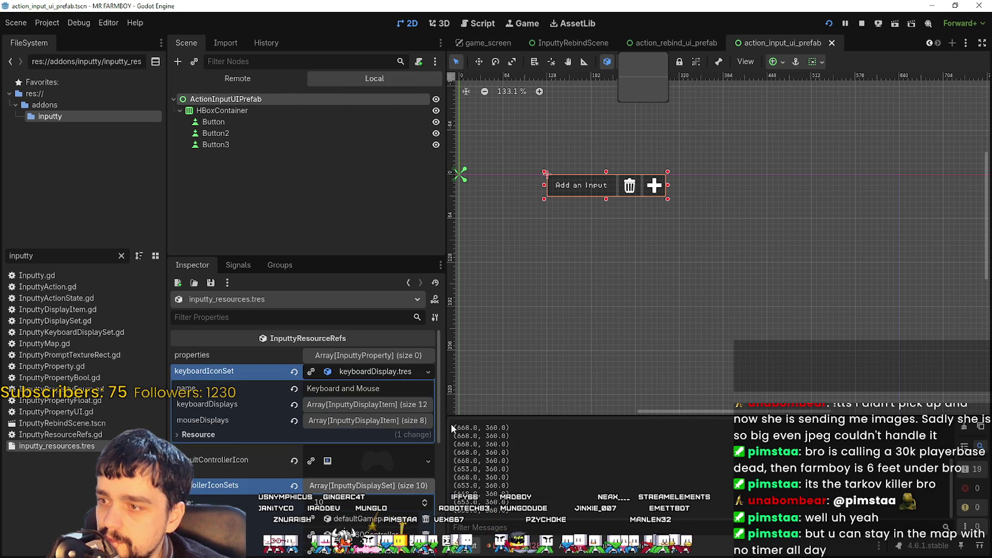
Widen the Inspector and examine the keyboardDisplays Key, Escape and Tab items.
{"action": "left_click_drag", "start_coordinate": [452, 428], "coordinate": [586, 428]}
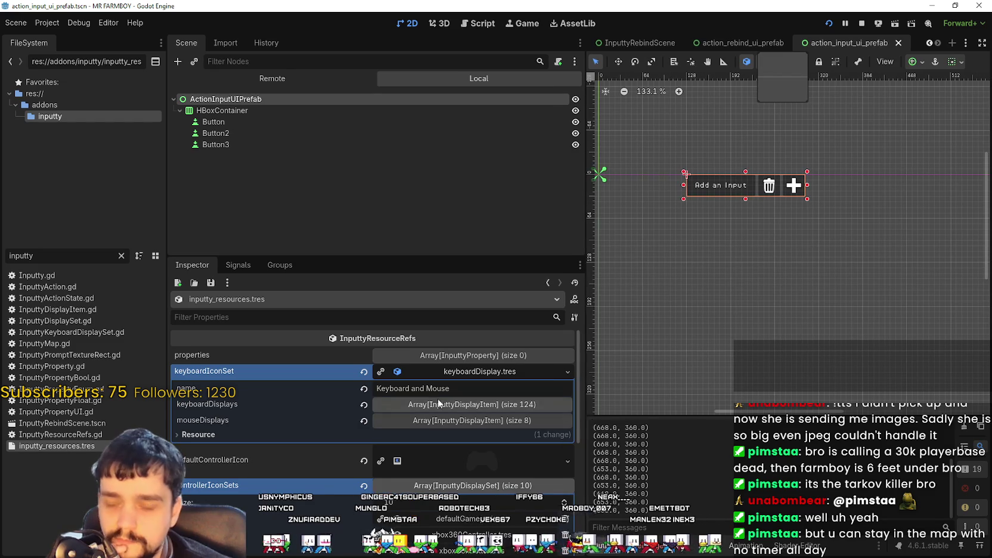
{"action": "left_click", "coordinate": [442, 401]}
{"action": "left_click", "coordinate": [470, 436]}
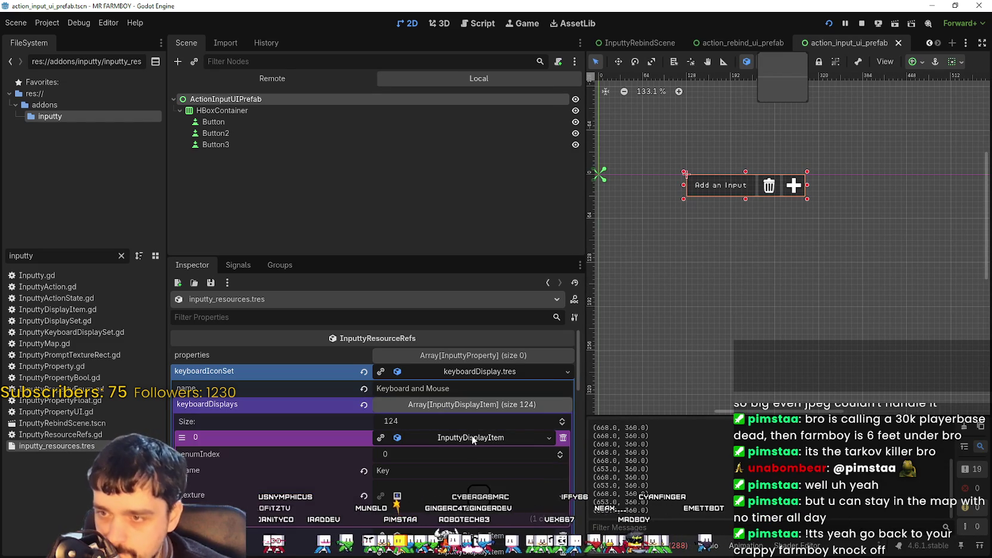
{"action": "scroll", "coordinate": [471, 436], "scroll_direction": "down", "scroll_amount": 3}
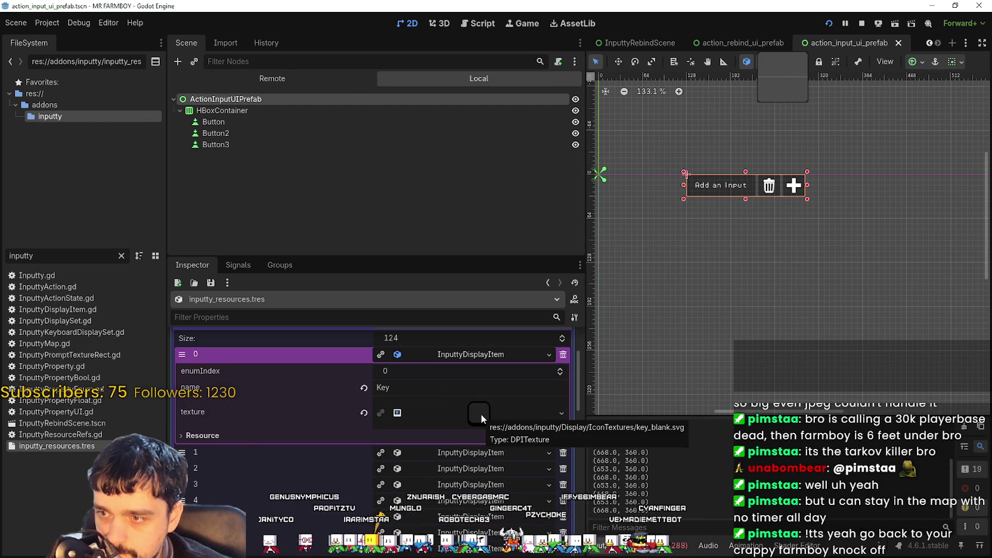
{"action": "left_click", "coordinate": [481, 413]}
{"action": "left_click", "coordinate": [480, 414]}
{"action": "left_click", "coordinate": [470, 447]}
{"action": "left_click", "coordinate": [472, 446]}
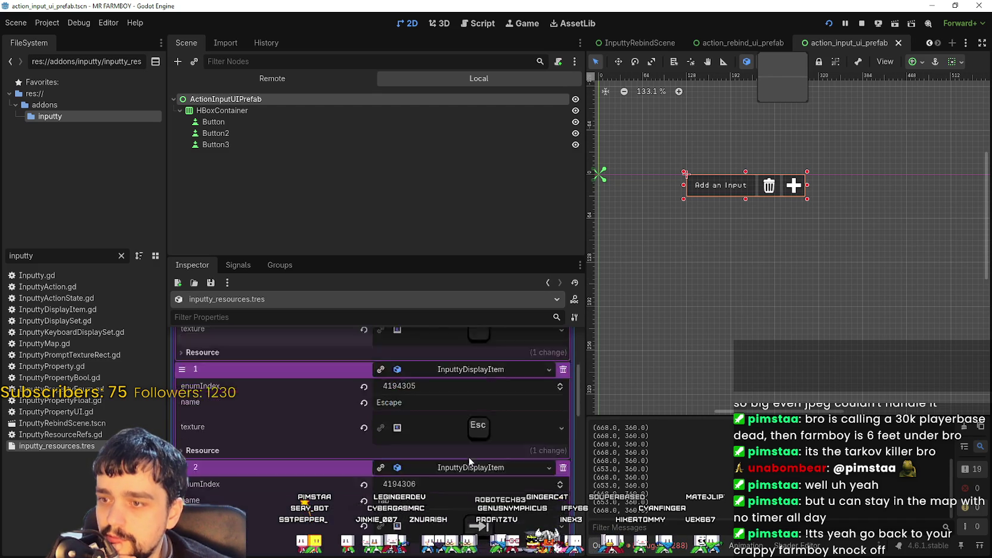
Scroll back up, open the keyboardDisplay.tres context menu, and select the FileSystem filter text.
{"action": "scroll", "coordinate": [470, 453], "scroll_direction": "up", "scroll_amount": 3}
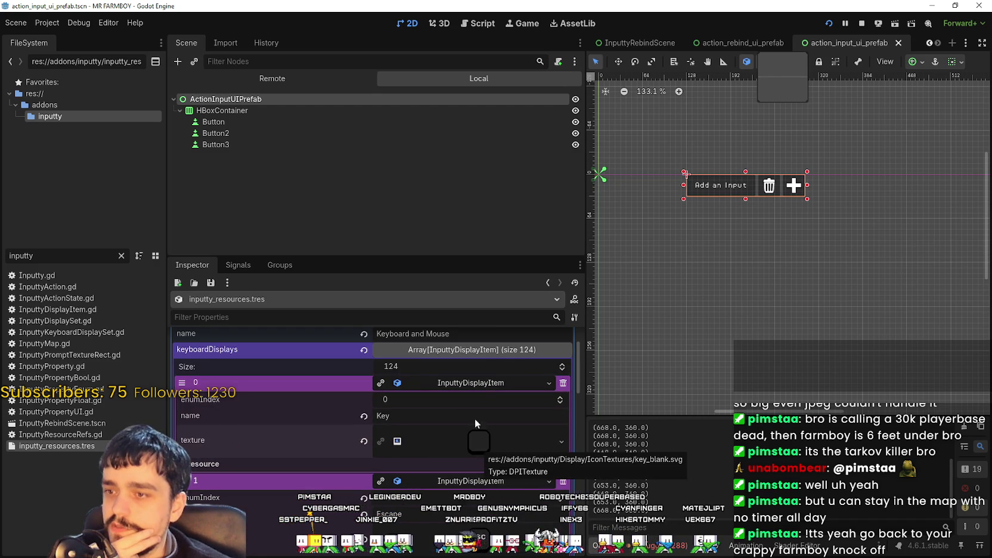
{"action": "scroll", "coordinate": [478, 445], "scroll_direction": "up", "scroll_amount": 1}
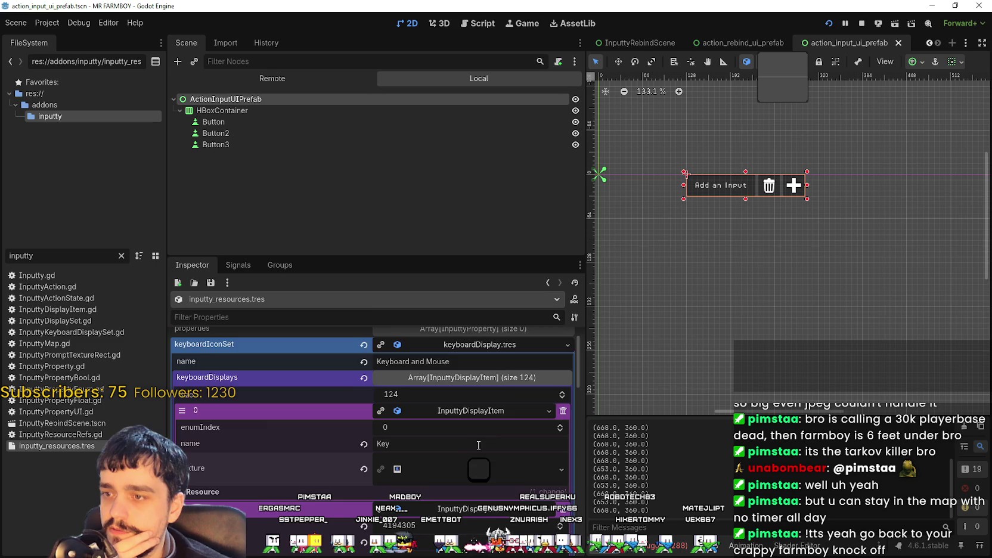
{"action": "scroll", "coordinate": [478, 445], "scroll_direction": "up", "scroll_amount": 1}
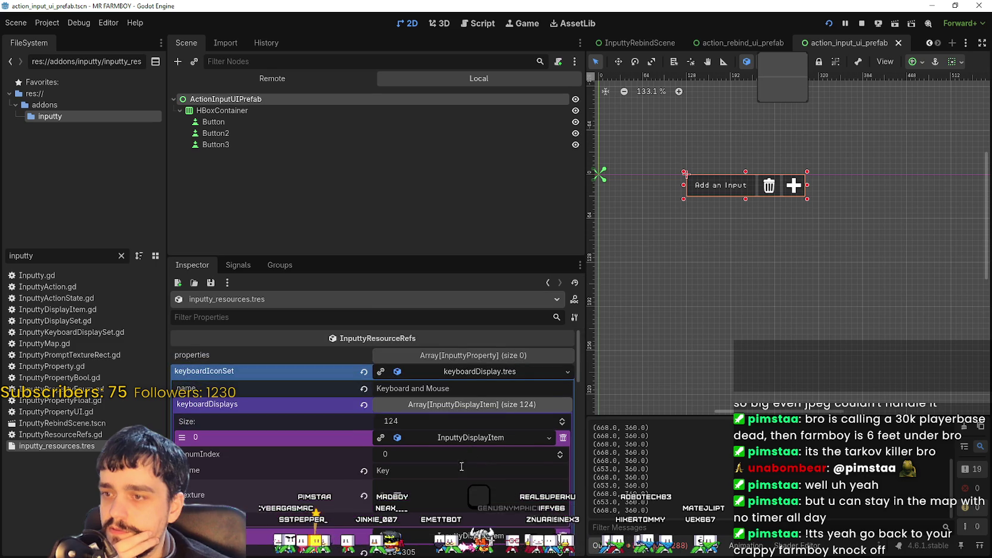
{"action": "right_click", "coordinate": [461, 374]}
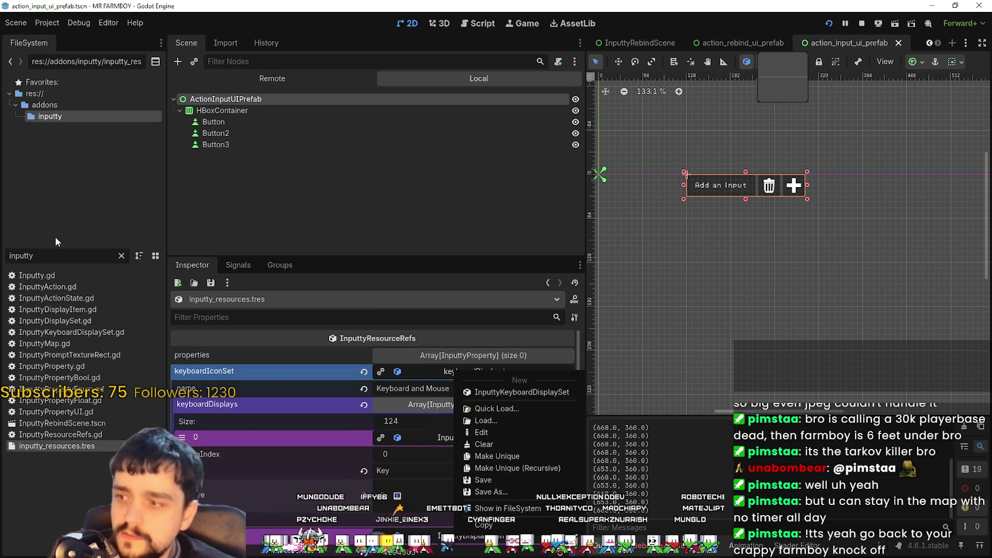
{"action": "double_click", "coordinate": [40, 257]}
Filter FileSystem for 'keyboard', open keyboardDisplay.tres, and inspect the Pause and Print Screen items.
{"action": "type", "text": "keyboard"}
{"action": "left_click", "coordinate": [54, 286]}
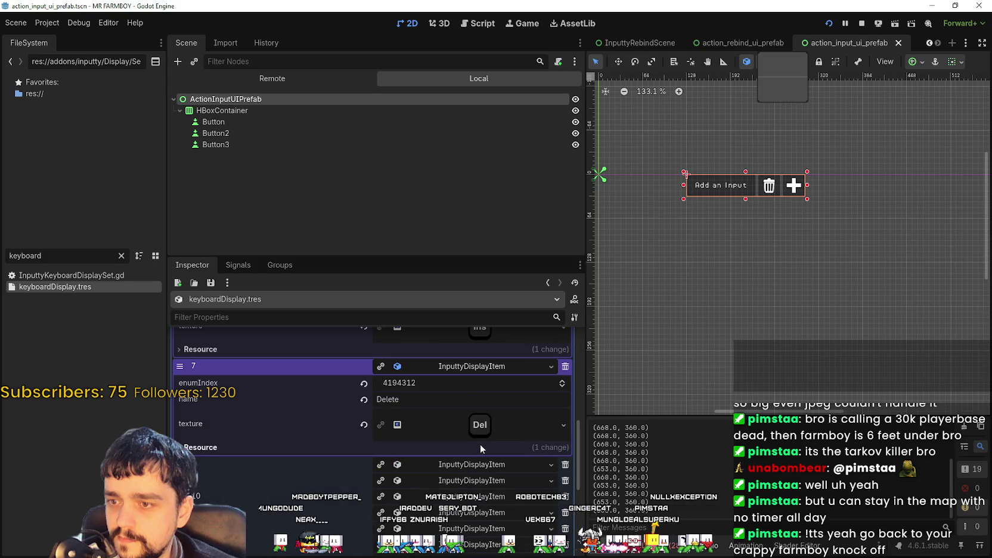
{"action": "left_click", "coordinate": [481, 462]}
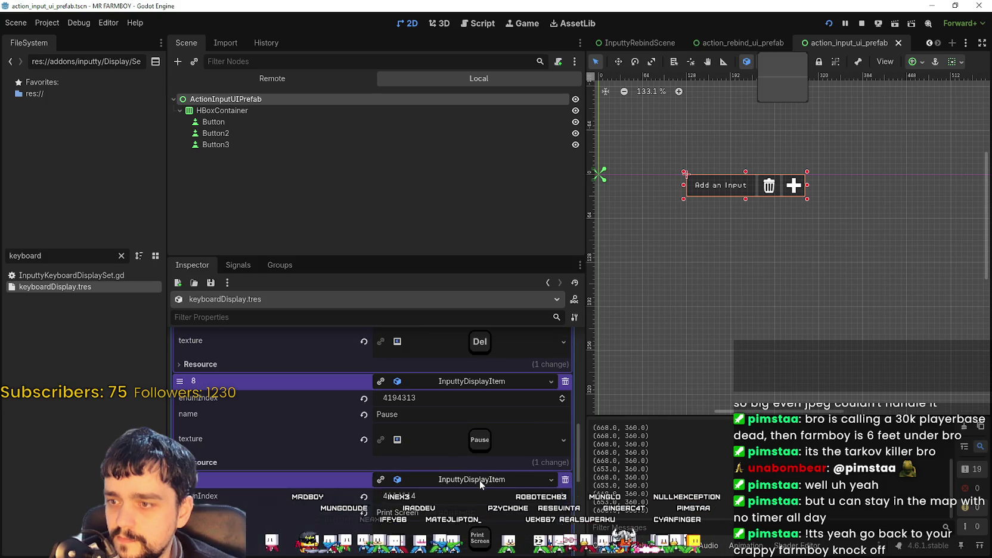
{"action": "left_click", "coordinate": [478, 480]}
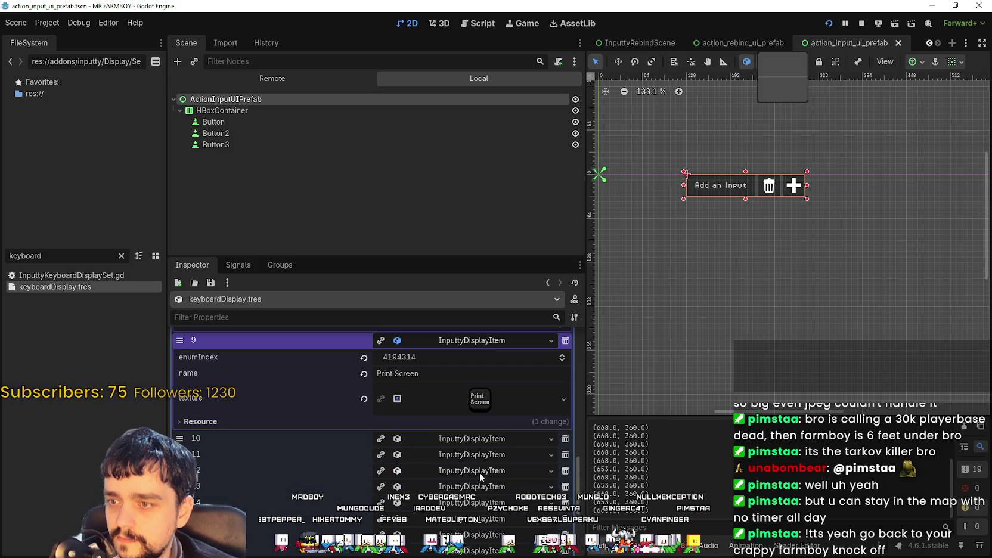
{"action": "left_click", "coordinate": [439, 358]}
Expand the End, Shift and Control key icon entries, then scroll back up.
{"action": "left_click", "coordinate": [447, 457]}
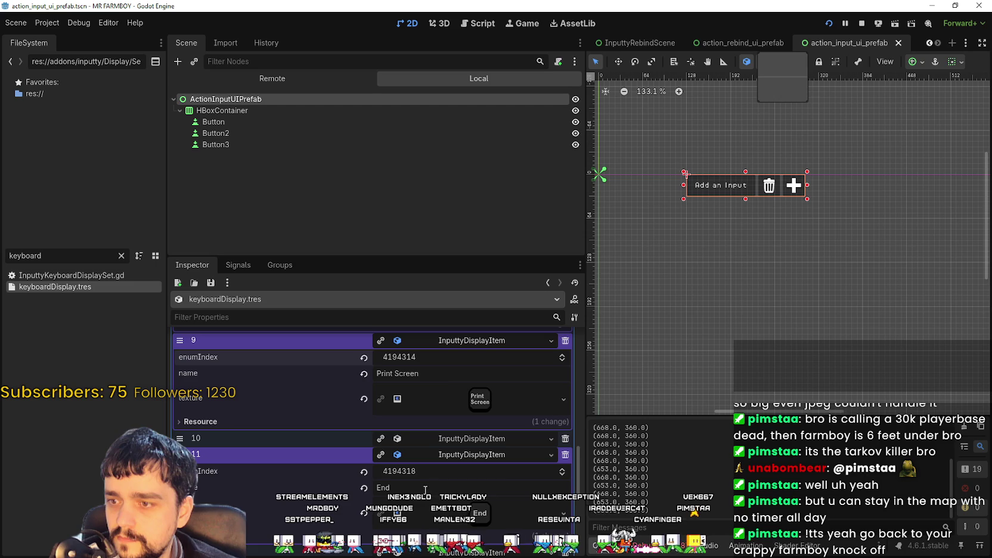
{"action": "scroll", "coordinate": [437, 378], "scroll_direction": "down", "scroll_amount": 1}
{"action": "left_click", "coordinate": [388, 430]}
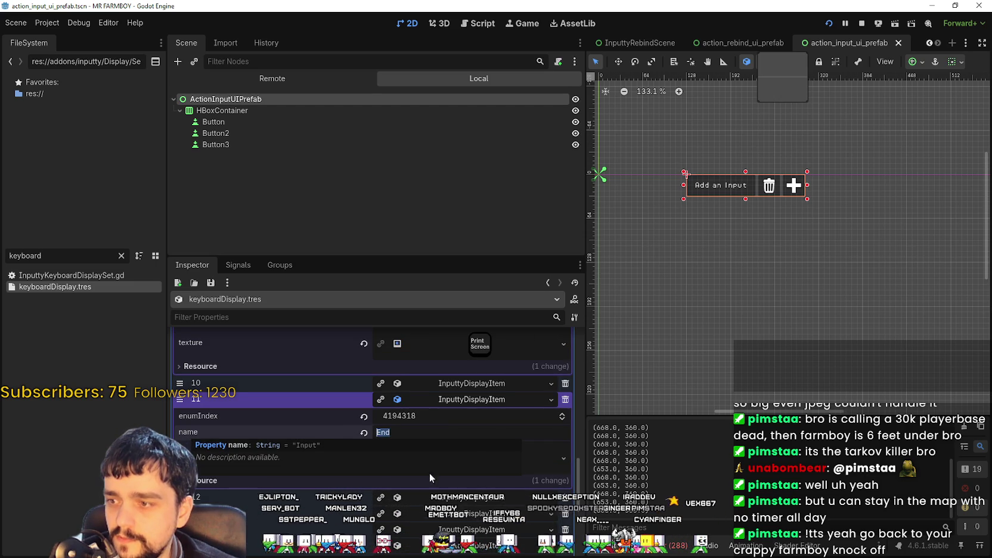
{"action": "scroll", "coordinate": [465, 476], "scroll_direction": "down", "scroll_amount": 1}
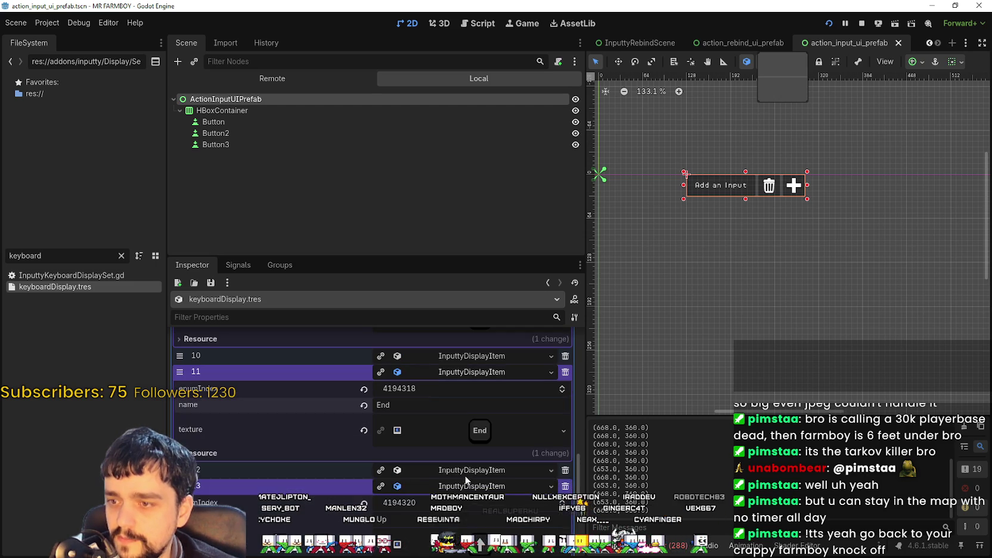
{"action": "scroll", "coordinate": [466, 471], "scroll_direction": "down", "scroll_amount": 5}
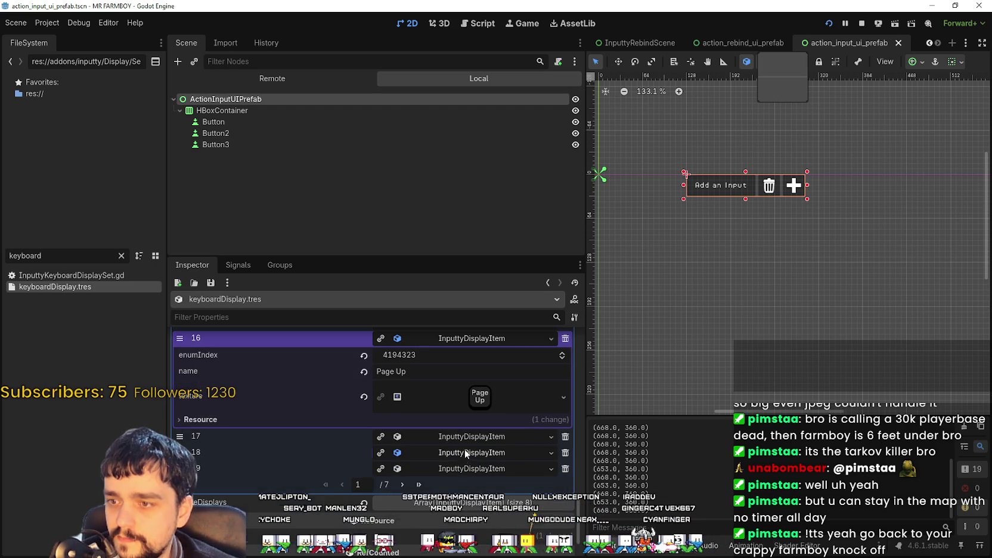
{"action": "left_click", "coordinate": [465, 449]}
{"action": "left_click", "coordinate": [460, 465]}
{"action": "scroll", "coordinate": [461, 464], "scroll_direction": "down", "scroll_amount": 2}
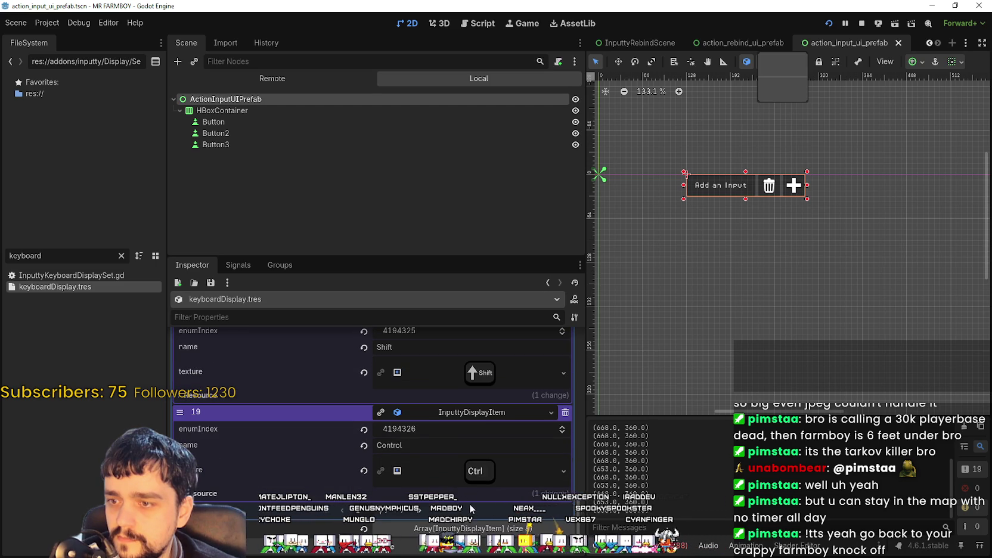
{"action": "scroll", "coordinate": [436, 457], "scroll_direction": "up", "scroll_amount": 8}
{"action": "mouse_move", "coordinate": [576, 456]}
{"action": "left_mouse_down"}
{"action": "mouse_move", "coordinate": [577, 369]}
{"action": "mouse_move", "coordinate": [601, 305]}
{"action": "left_mouse_up"}
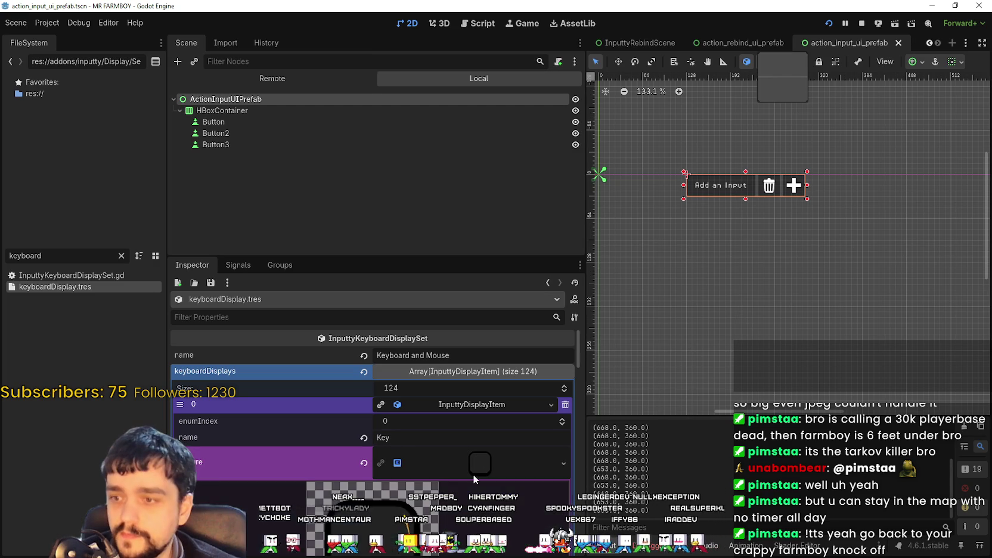
{"action": "mouse_move", "coordinate": [402, 463]}
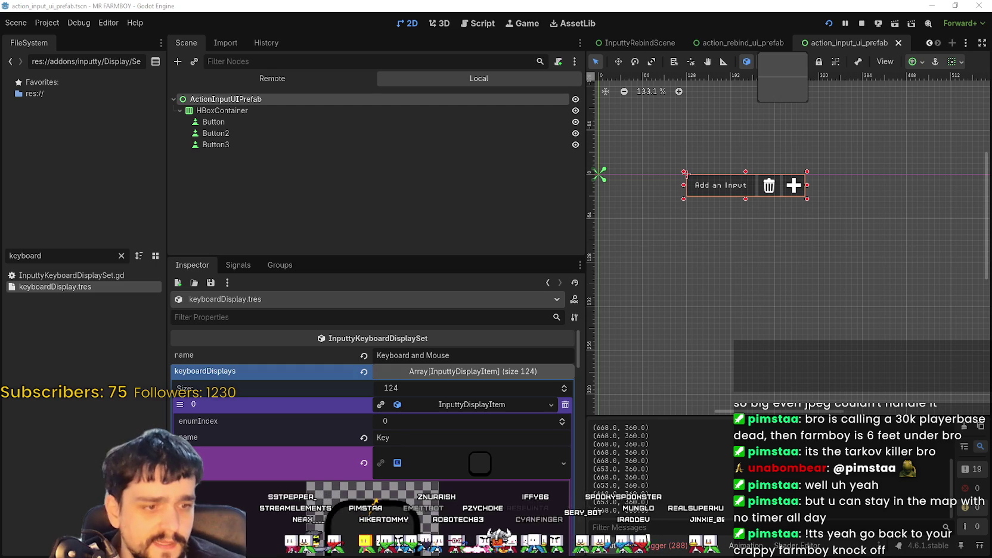
Switch to the Player.png sprite sheet in Aseprite and maximize its window.
{"action": "key", "text": "alt+Tab"}
{"action": "scroll", "coordinate": [624, 298], "scroll_direction": "down", "scroll_amount": 2}
{"action": "scroll", "coordinate": [624, 299], "scroll_direction": "up", "scroll_amount": 2}
{"action": "mouse_move", "coordinate": [576, 298]}
{"action": "left_mouse_down"}
{"action": "mouse_move", "coordinate": [624, 298]}
{"action": "mouse_move", "coordinate": [634, 284]}
{"action": "mouse_move", "coordinate": [646, 298]}
{"action": "left_mouse_up"}
{"action": "left_click", "coordinate": [833, 92]}
{"action": "scroll", "coordinate": [596, 268], "scroll_direction": "down", "scroll_amount": 1}
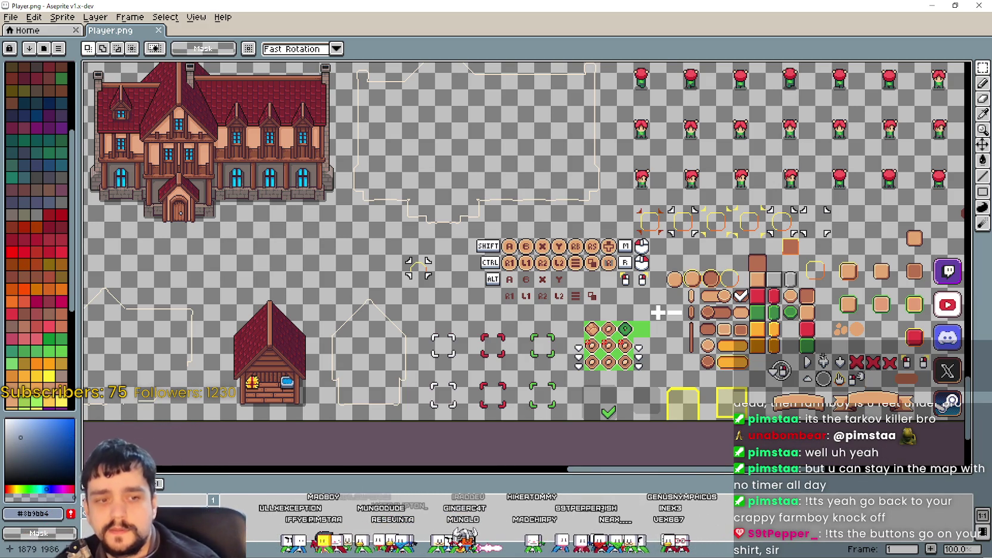
Zoom around the Player.png sheet and move the view to its top edge.
{"action": "scroll", "coordinate": [567, 316], "scroll_direction": "down", "scroll_amount": 3}
{"action": "scroll", "coordinate": [774, 311], "scroll_direction": "up", "scroll_amount": 4}
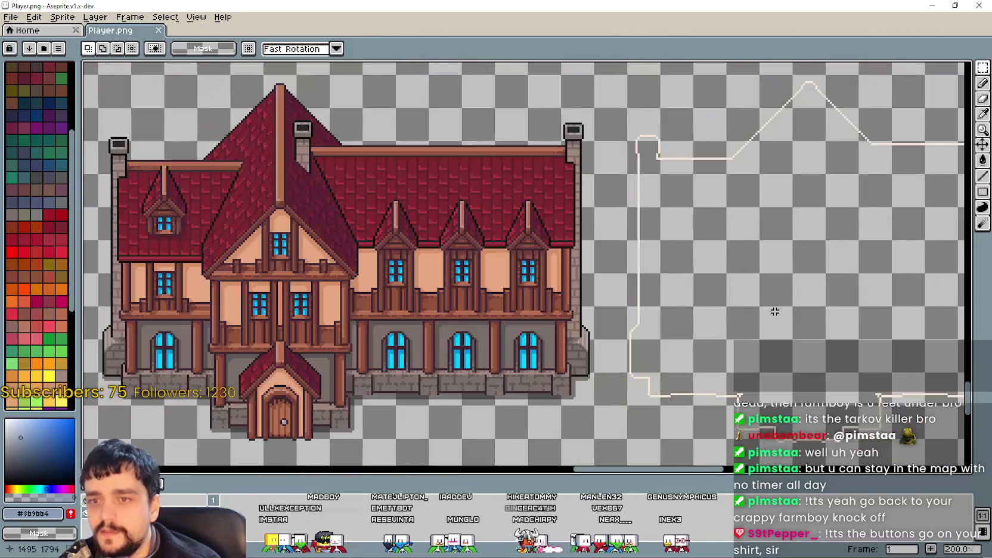
{"action": "scroll", "coordinate": [769, 309], "scroll_direction": "down", "scroll_amount": 5}
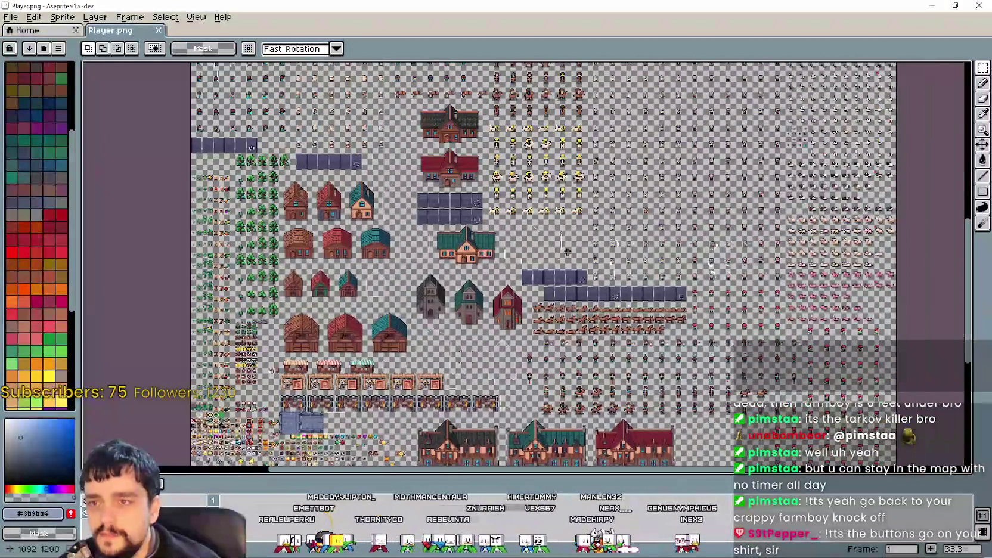
{"action": "left_click_drag", "start_coordinate": [568, 252], "coordinate": [678, 322]}
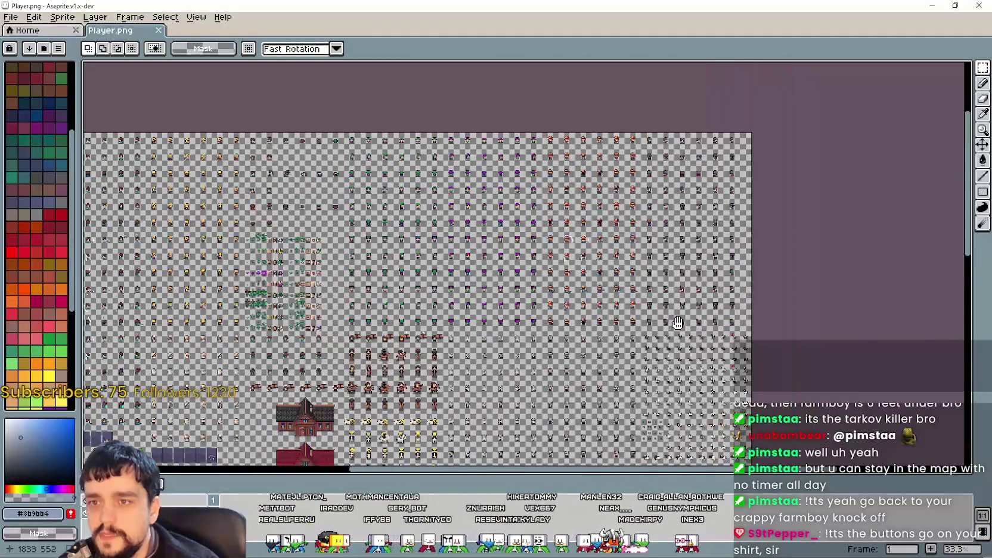
{"action": "scroll", "coordinate": [549, 205], "scroll_direction": "up", "scroll_amount": 1}
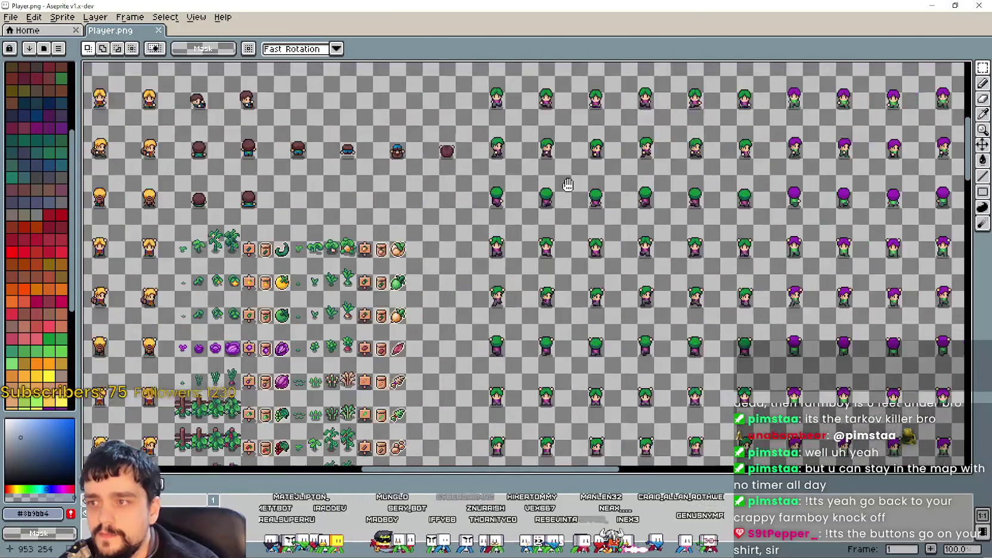
{"action": "scroll", "coordinate": [549, 205], "scroll_direction": "down", "scroll_amount": 1}
{"action": "scroll", "coordinate": [592, 317], "scroll_direction": "down", "scroll_amount": 3}
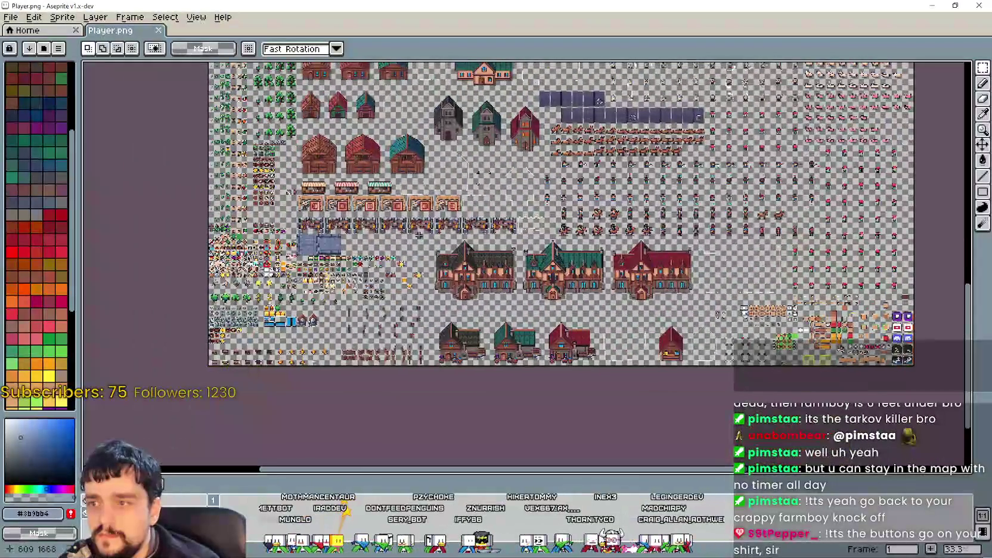
{"action": "scroll", "coordinate": [419, 236], "scroll_direction": "up", "scroll_amount": 1}
Pan across the sprite sheet to bring the UI icon sprites into view.
{"action": "left_click_drag", "start_coordinate": [370, 199], "coordinate": [462, 143]}
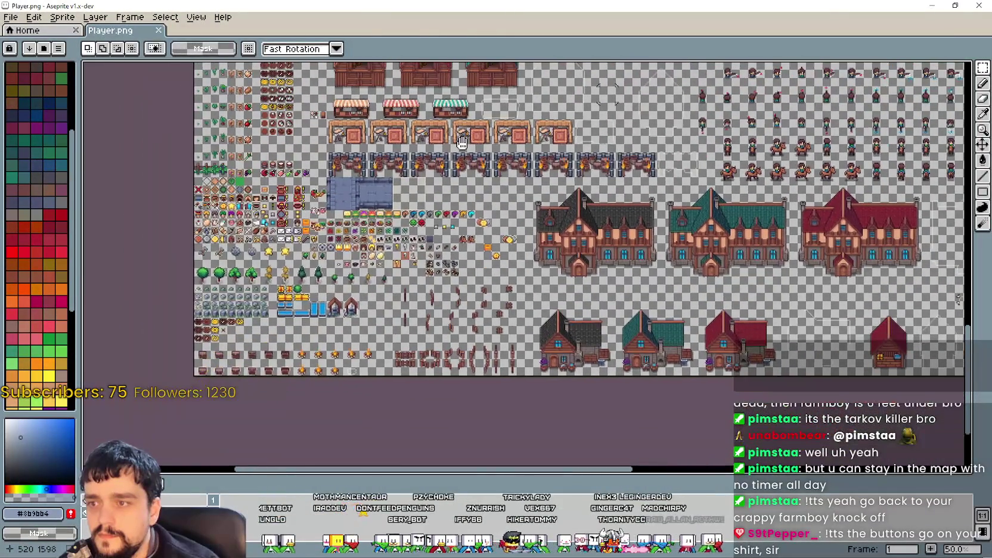
{"action": "mouse_move", "coordinate": [612, 178]}
{"action": "left_mouse_down"}
{"action": "mouse_move", "coordinate": [602, 261]}
{"action": "mouse_move", "coordinate": [579, 283]}
{"action": "mouse_move", "coordinate": [550, 370]}
{"action": "left_mouse_up"}
{"action": "scroll", "coordinate": [550, 370], "scroll_direction": "down", "scroll_amount": 1}
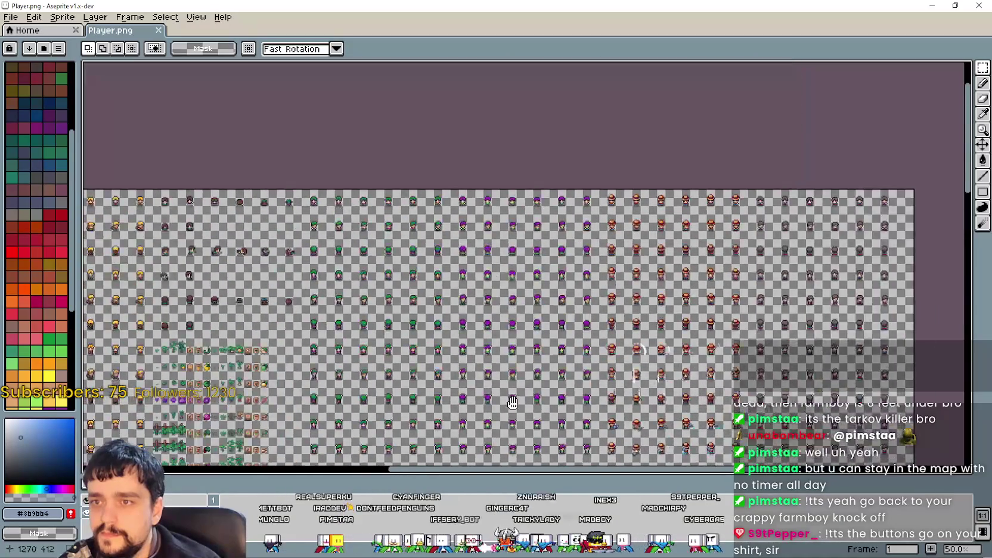
{"action": "scroll", "coordinate": [296, 290], "scroll_direction": "up", "scroll_amount": 1}
{"action": "scroll", "coordinate": [296, 290], "scroll_direction": "down", "scroll_amount": 15}
{"action": "scroll", "coordinate": [418, 292], "scroll_direction": "right", "scroll_amount": 15}
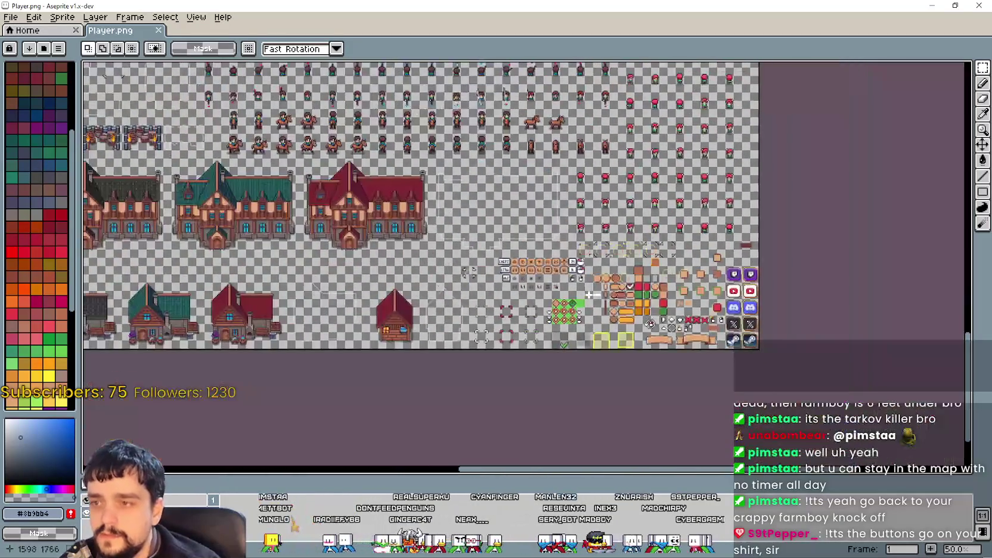
{"action": "left_click_drag", "start_coordinate": [622, 306], "coordinate": [452, 264]}
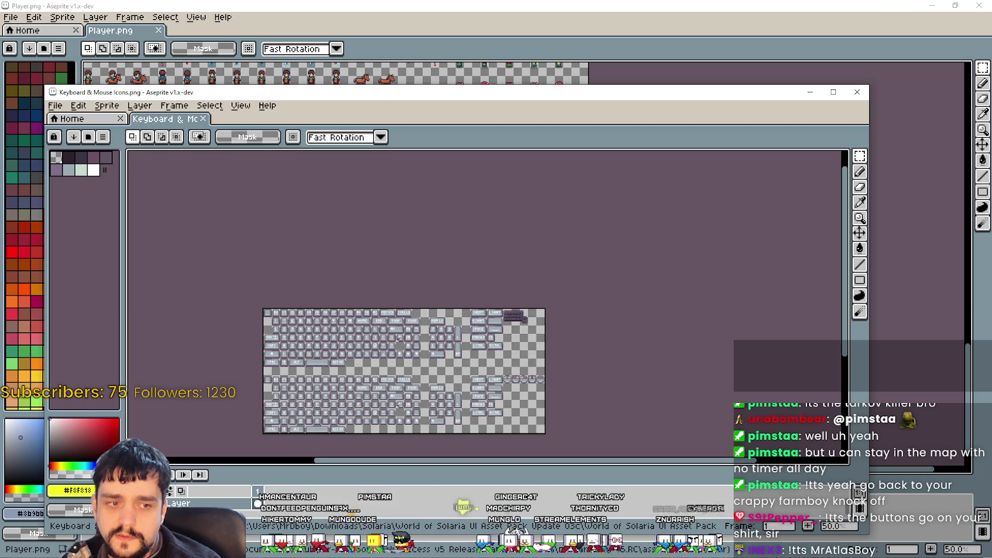
Center the keyboard and mouse icons, then switch to Godot and show the Errors (54) list.
{"action": "left_click_drag", "start_coordinate": [521, 367], "coordinate": [637, 313]}
{"action": "scroll", "coordinate": [596, 298], "scroll_direction": "up", "scroll_amount": 2}
{"action": "scroll", "coordinate": [566, 268], "scroll_direction": "down", "scroll_amount": 1}
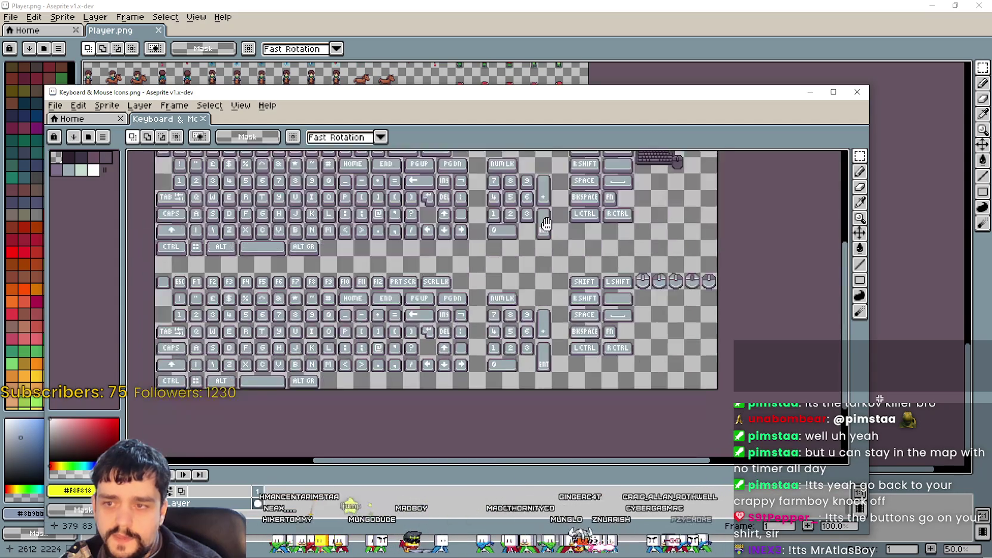
{"action": "left_click_drag", "start_coordinate": [544, 262], "coordinate": [555, 254]}
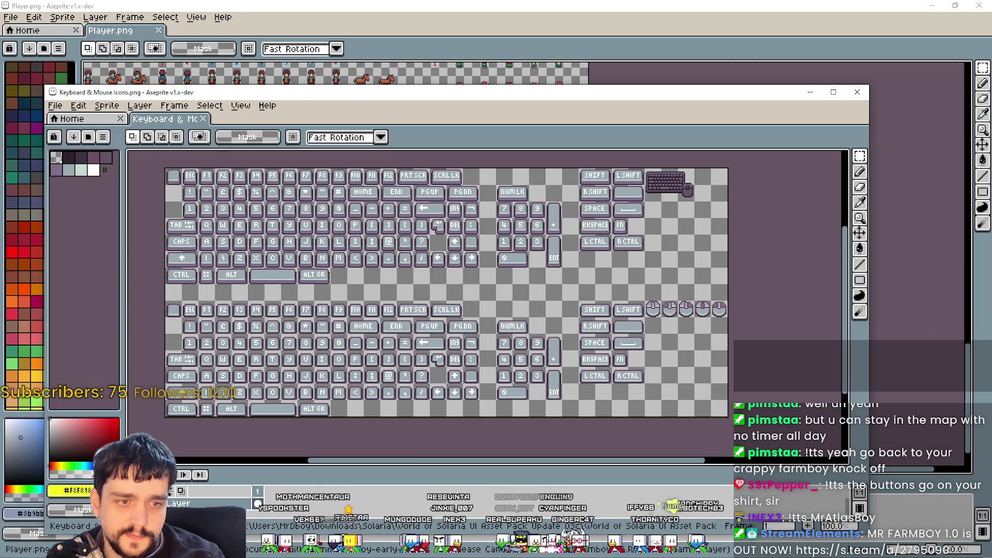
{"action": "key", "text": "alt+Tab"}
{"action": "left_click", "coordinate": [464, 542]}
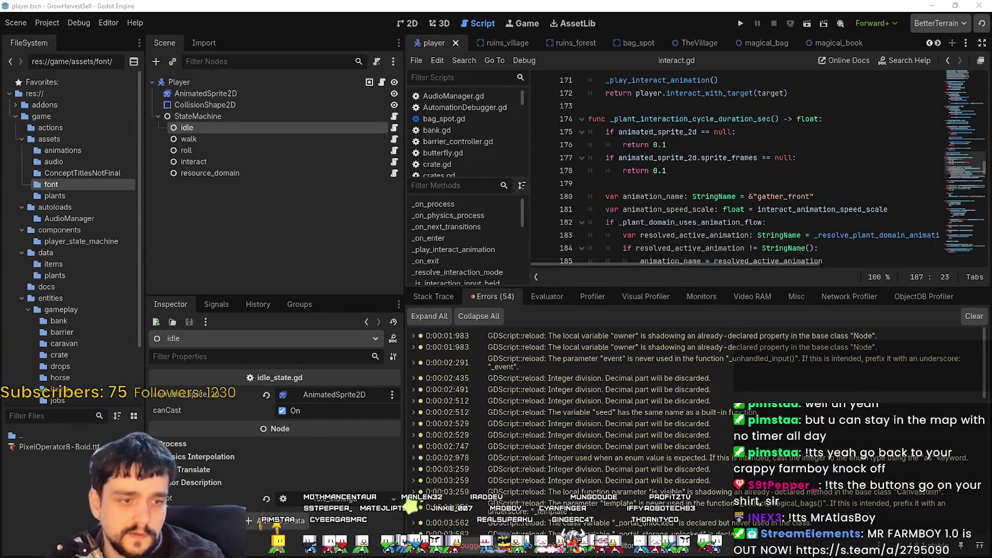
Open the MR FARMBOY debugger's Video RAM tab and enlarge the panel over the editor.
{"action": "key", "text": "alt+Tab"}
{"action": "left_click", "coordinate": [659, 550]}
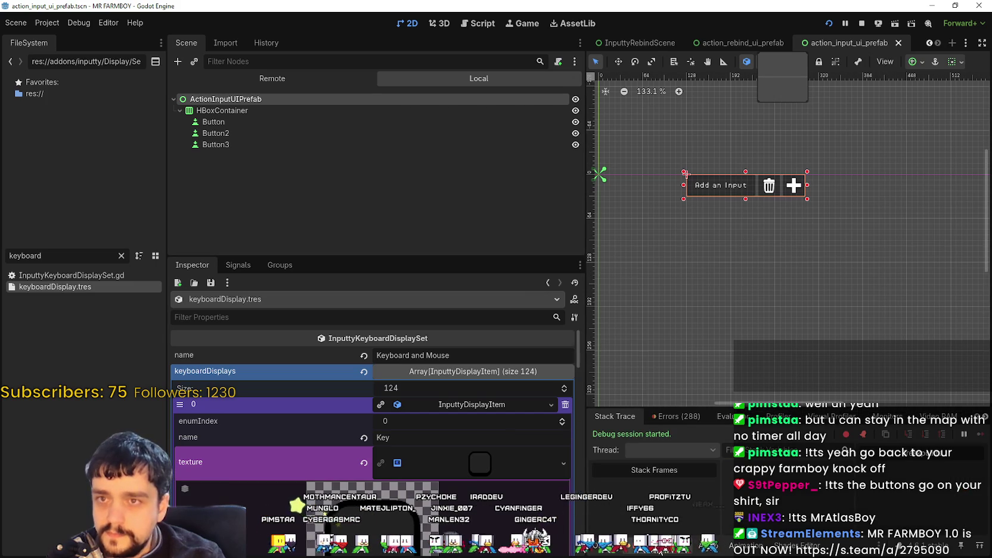
{"action": "left_click", "coordinate": [938, 416]}
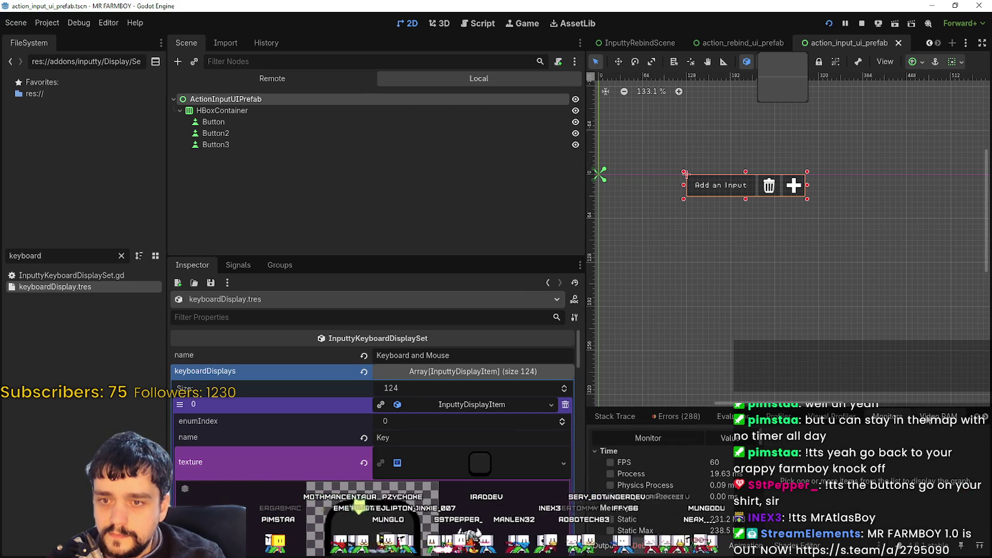
{"action": "scroll", "coordinate": [656, 477], "scroll_direction": "down", "scroll_amount": 2}
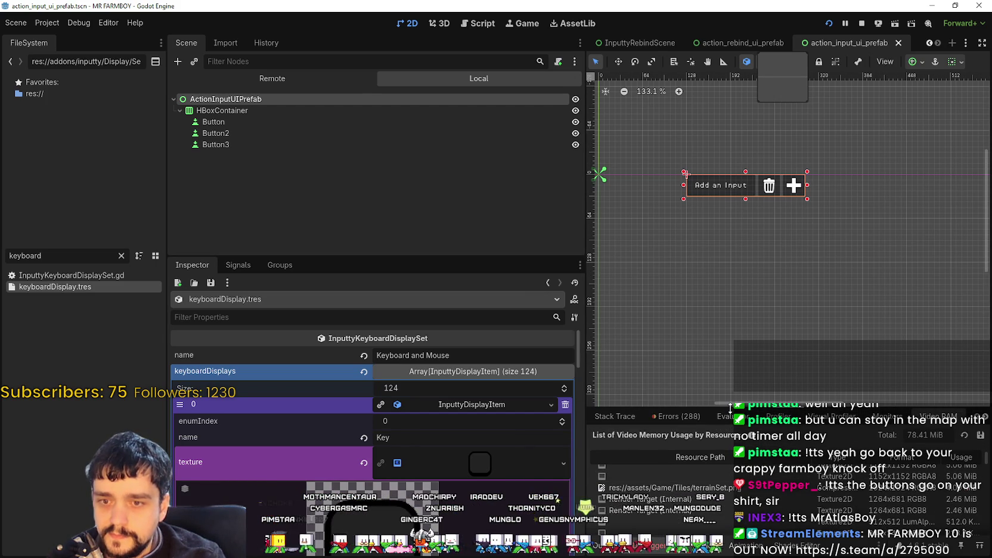
{"action": "mouse_move", "coordinate": [731, 408]}
{"action": "left_mouse_down"}
{"action": "mouse_move", "coordinate": [709, 116]}
{"action": "mouse_move", "coordinate": [701, 110]}
{"action": "left_mouse_up"}
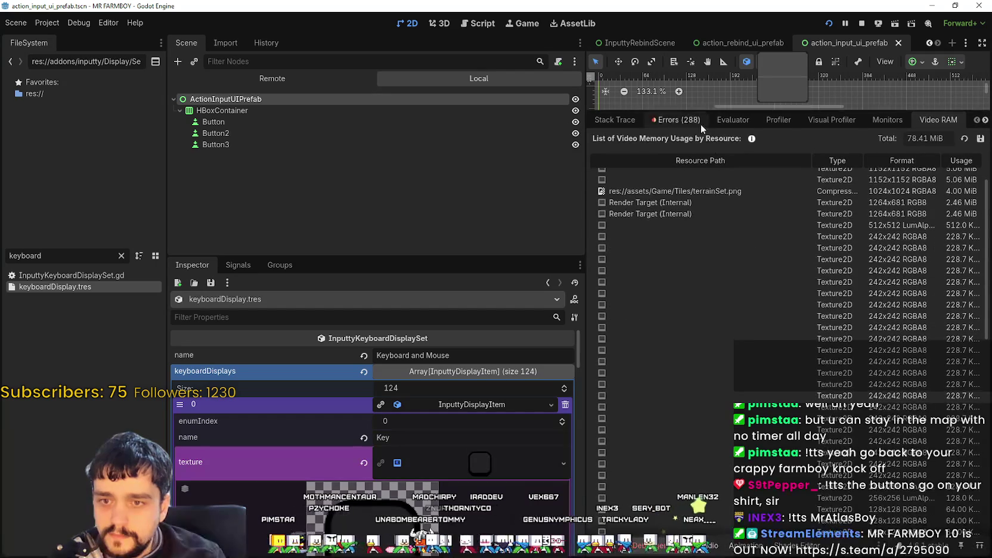
{"action": "mouse_move", "coordinate": [587, 365]}
{"action": "left_mouse_down"}
{"action": "mouse_move", "coordinate": [271, 365]}
{"action": "mouse_move", "coordinate": [371, 365]}
{"action": "left_mouse_up"}
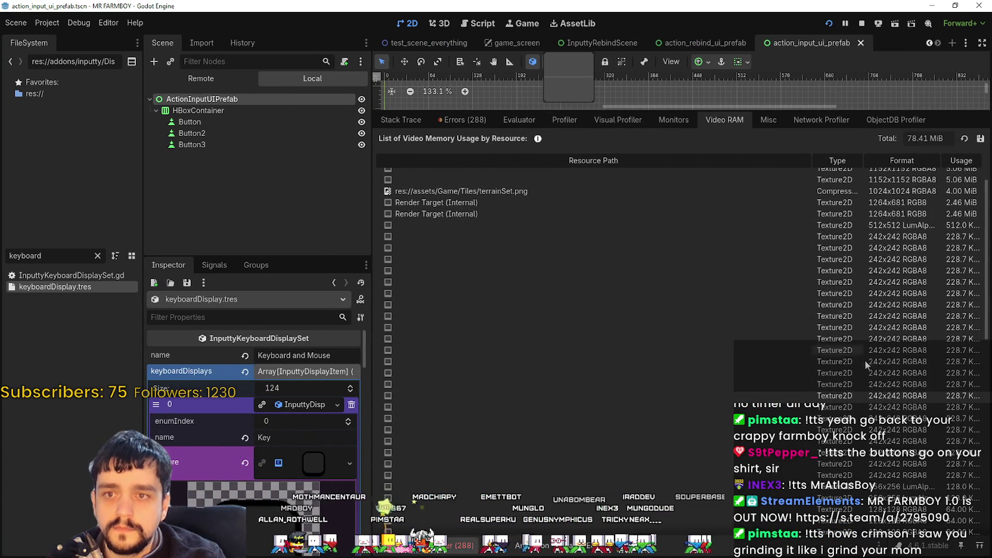
Browse the 78.41 MiB Video RAM list, selecting terrainSet.png and a 1152x1152 texture row.
{"action": "scroll", "coordinate": [865, 360], "scroll_direction": "down", "scroll_amount": 10}
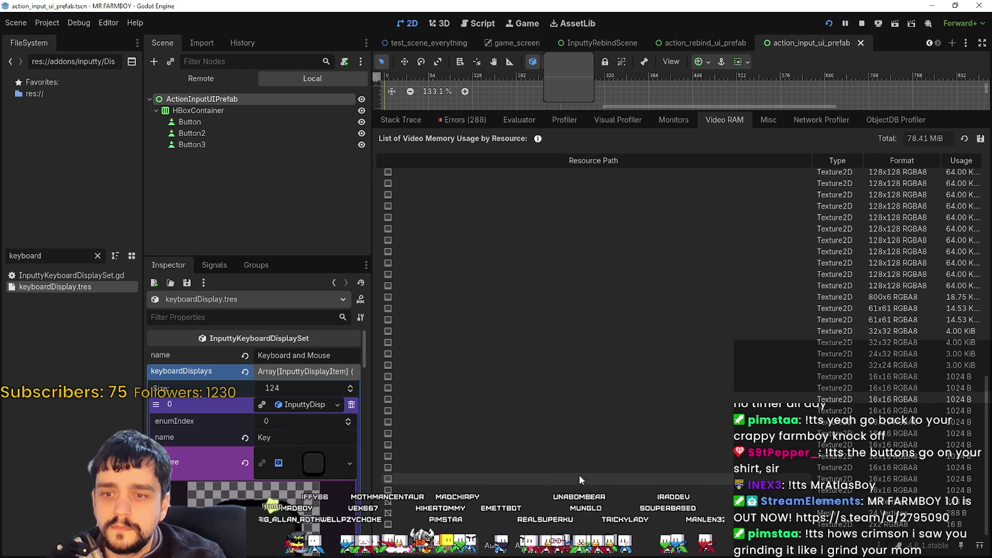
{"action": "scroll", "coordinate": [747, 405], "scroll_direction": "up", "scroll_amount": 10}
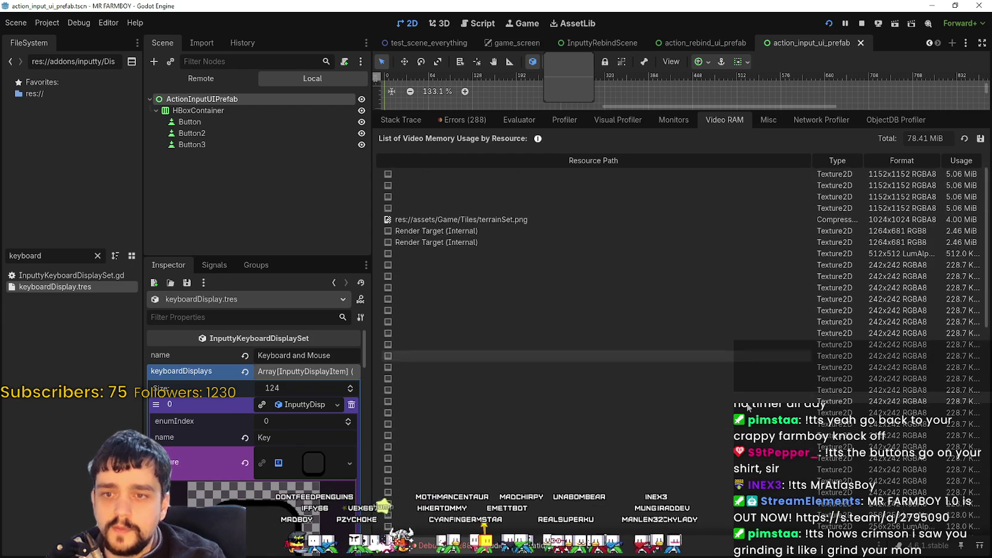
{"action": "left_click", "coordinate": [462, 264]}
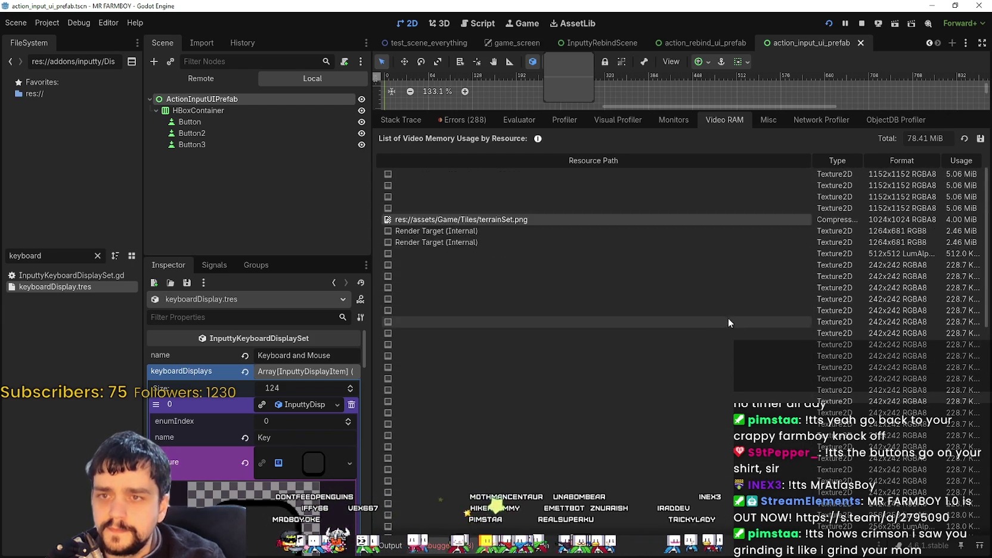
{"action": "scroll", "coordinate": [596, 269], "scroll_direction": "up", "scroll_amount": 1}
{"action": "left_click", "coordinate": [533, 207]}
{"action": "left_click", "coordinate": [966, 138]}
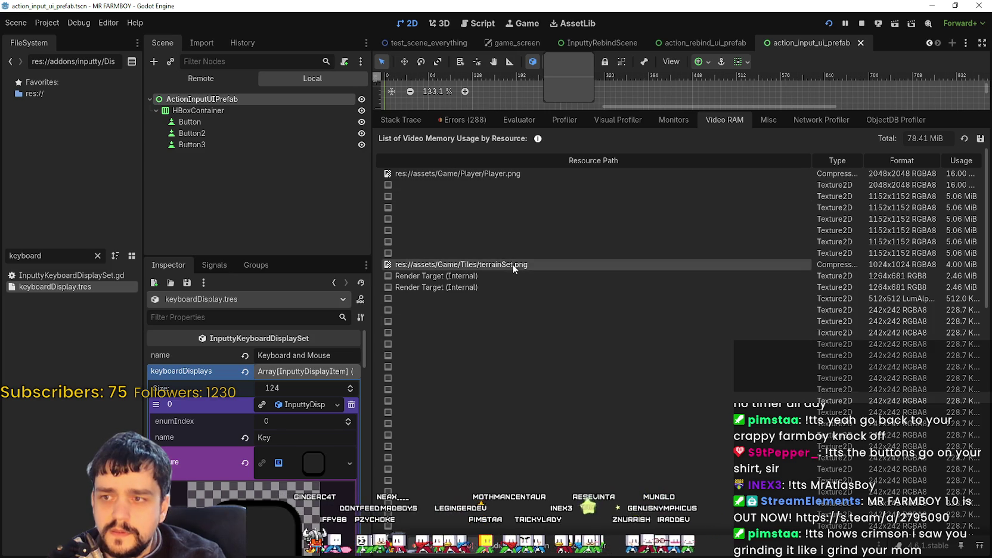
{"action": "scroll", "coordinate": [528, 382], "scroll_direction": "down", "scroll_amount": 3}
{"action": "scroll", "coordinate": [528, 367], "scroll_direction": "down", "scroll_amount": 5}
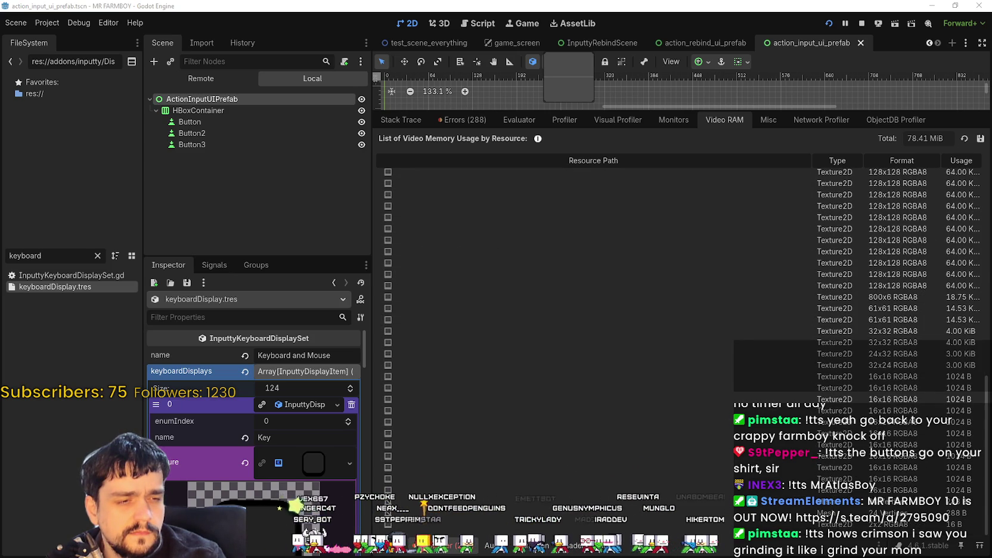
{"action": "key", "text": "alt+Tab"}
Reopen the game's options on the input key bindings, then return to the Video RAM list.
{"action": "scroll", "coordinate": [619, 294], "scroll_direction": "down", "scroll_amount": 2}
{"action": "scroll", "coordinate": [579, 291], "scroll_direction": "up", "scroll_amount": 1}
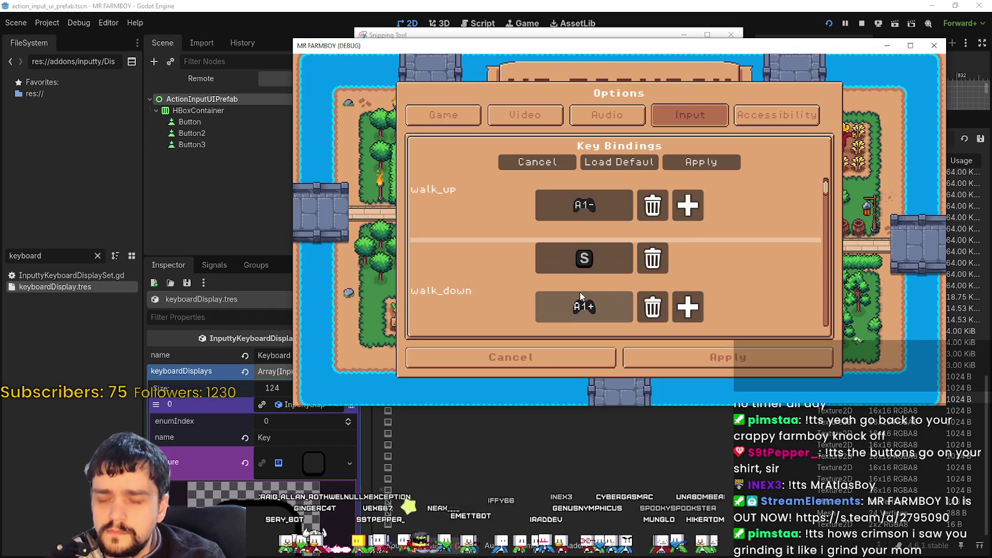
{"action": "left_click", "coordinate": [546, 359]}
{"action": "left_click", "coordinate": [566, 253]}
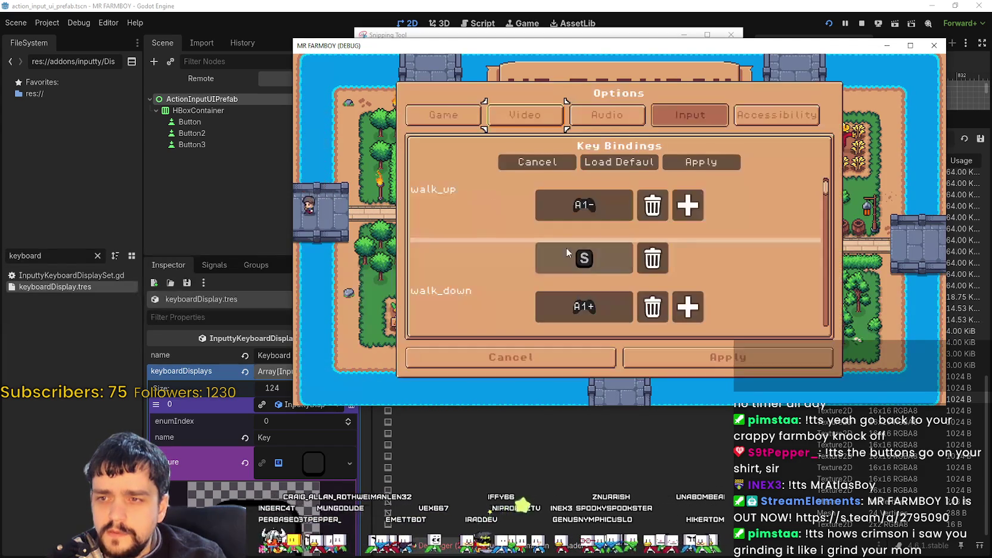
{"action": "scroll", "coordinate": [577, 197], "scroll_direction": "down", "scroll_amount": 1}
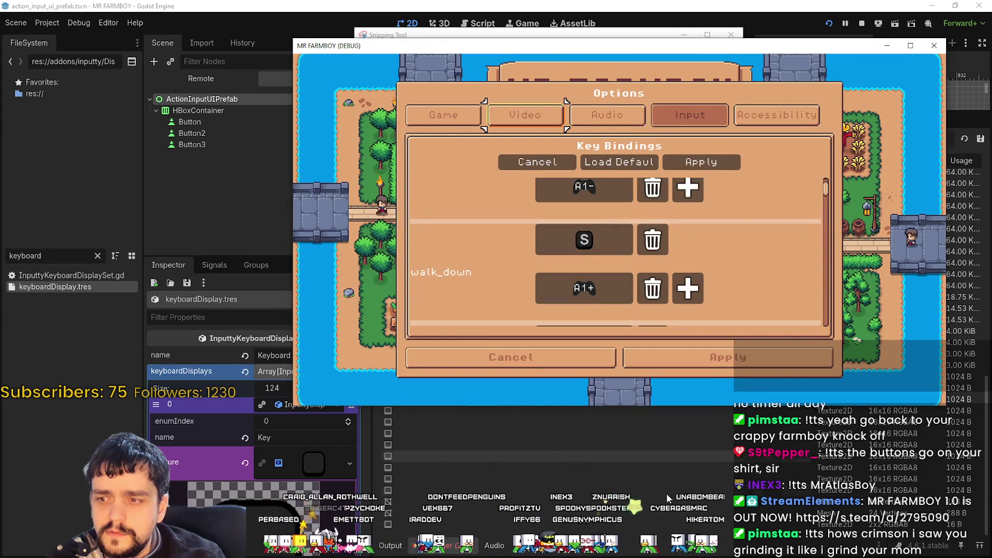
{"action": "left_click", "coordinate": [701, 461]}
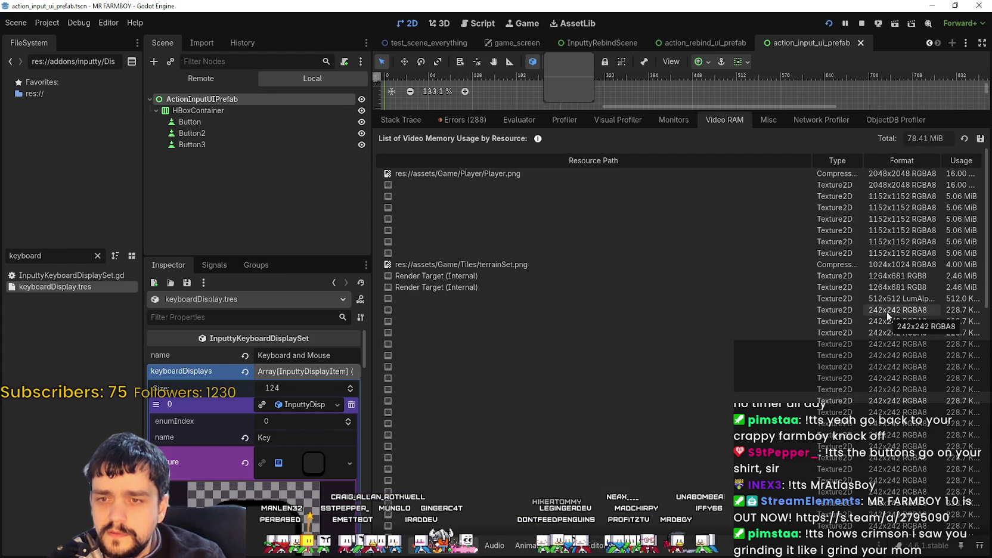
{"action": "scroll", "coordinate": [277, 444], "scroll_direction": "down", "scroll_amount": 3}
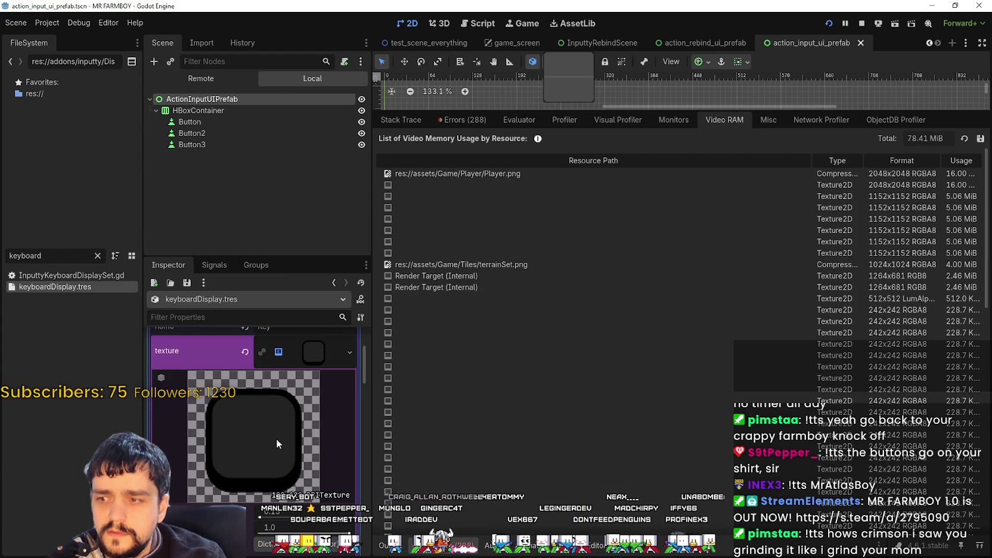
{"action": "scroll", "coordinate": [906, 424], "scroll_direction": "down", "scroll_amount": 5}
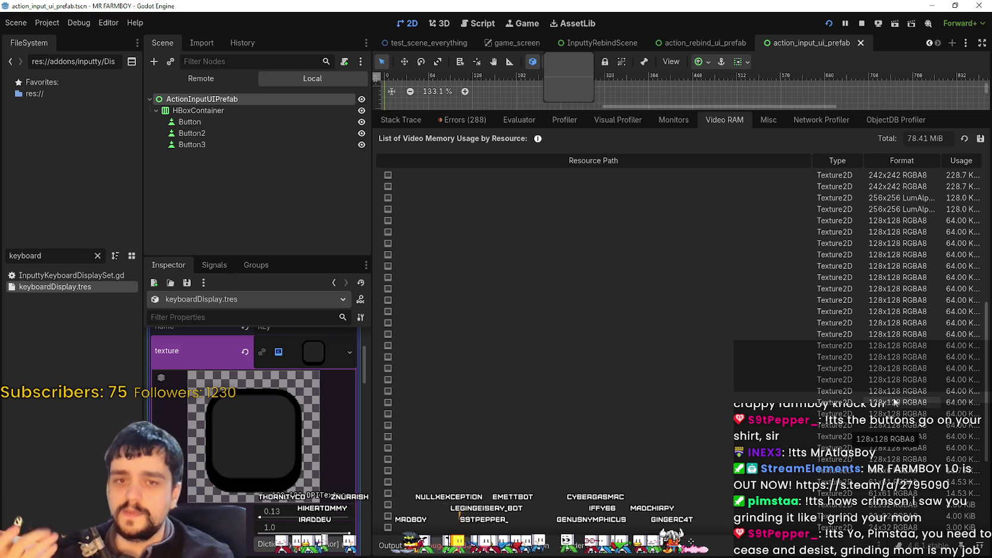
{"action": "scroll", "coordinate": [862, 362], "scroll_direction": "down", "scroll_amount": 2}
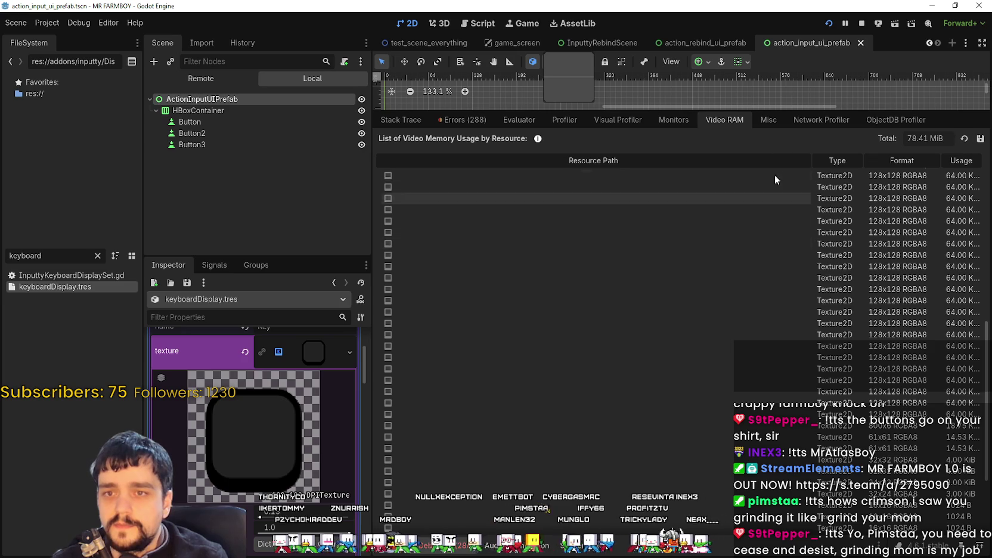
{"action": "left_click", "coordinate": [765, 121]}
{"action": "left_click", "coordinate": [725, 121]}
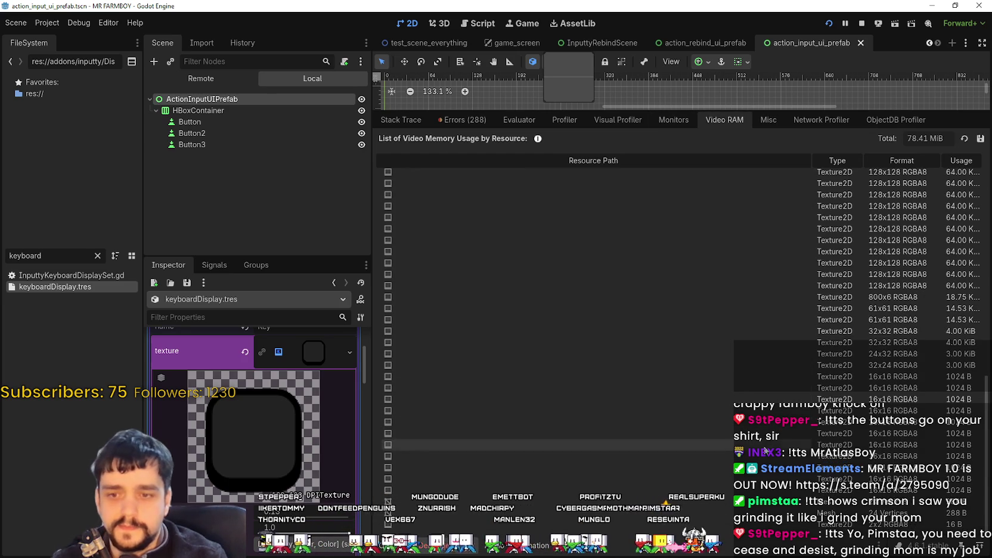
{"action": "scroll", "coordinate": [765, 453], "scroll_direction": "up", "scroll_amount": 3}
{"action": "scroll", "coordinate": [765, 453], "scroll_direction": "up", "scroll_amount": 5}
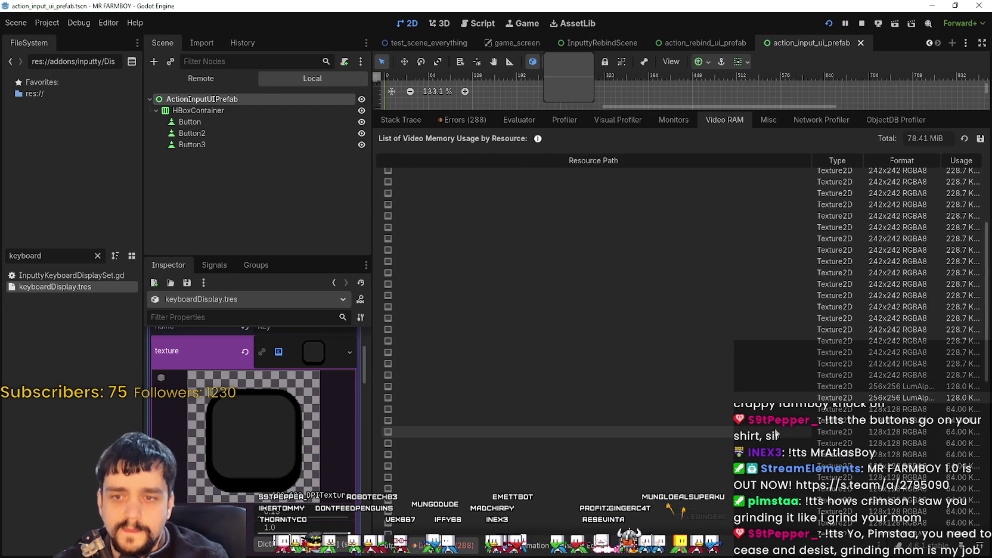
{"action": "scroll", "coordinate": [775, 424], "scroll_direction": "up", "scroll_amount": 4}
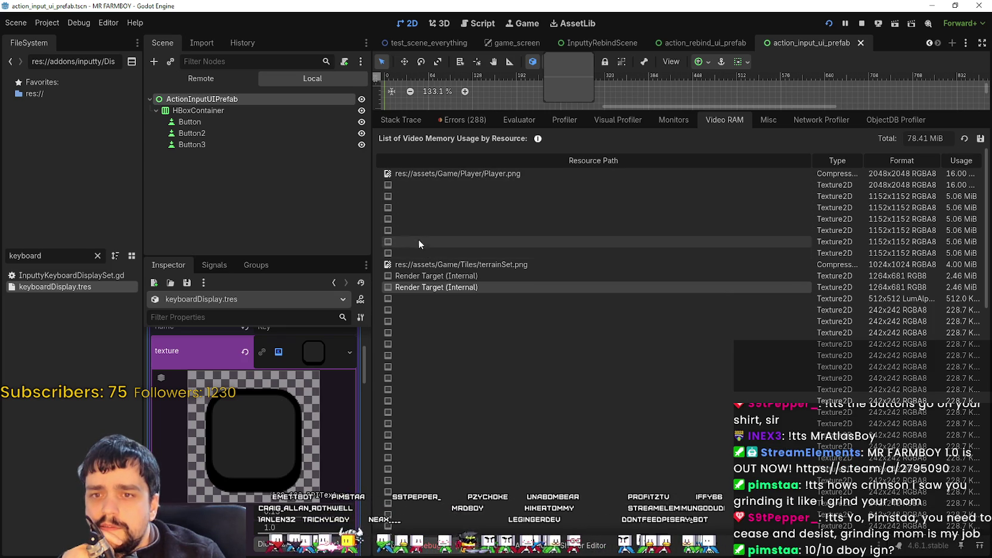
{"action": "scroll", "coordinate": [572, 384], "scroll_direction": "down", "scroll_amount": 5}
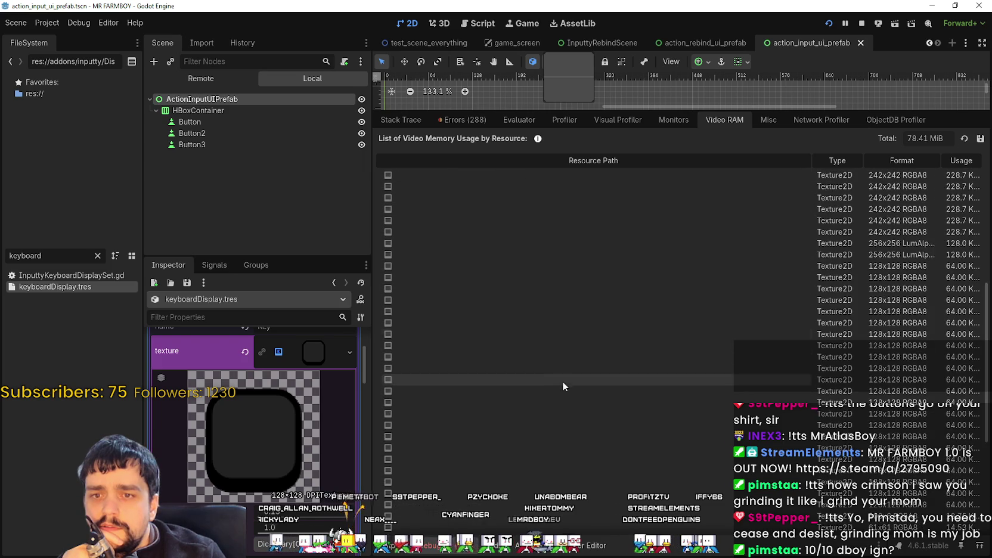
{"action": "scroll", "coordinate": [550, 370], "scroll_direction": "down", "scroll_amount": 2}
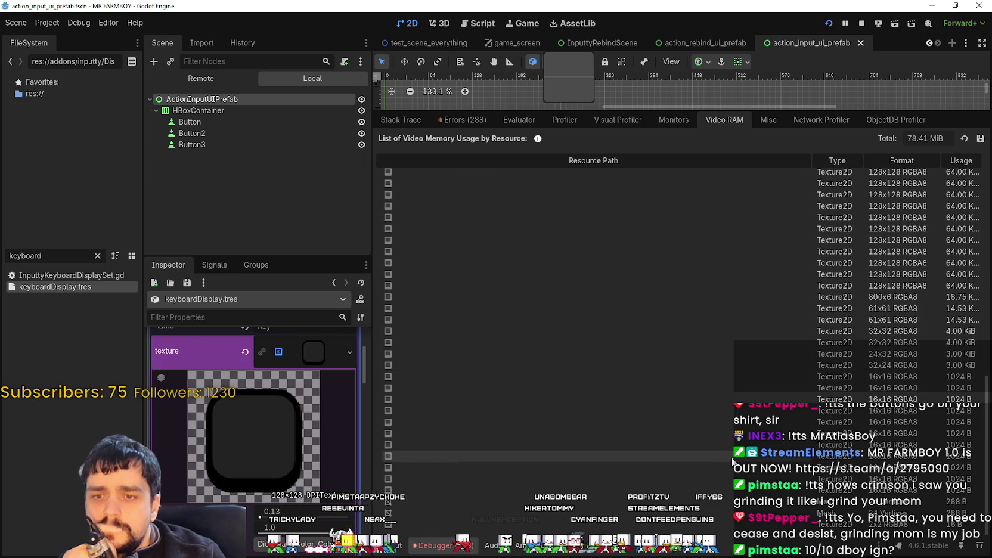
{"action": "scroll", "coordinate": [735, 465], "scroll_direction": "up", "scroll_amount": 5}
{"action": "scroll", "coordinate": [737, 456], "scroll_direction": "up", "scroll_amount": 5}
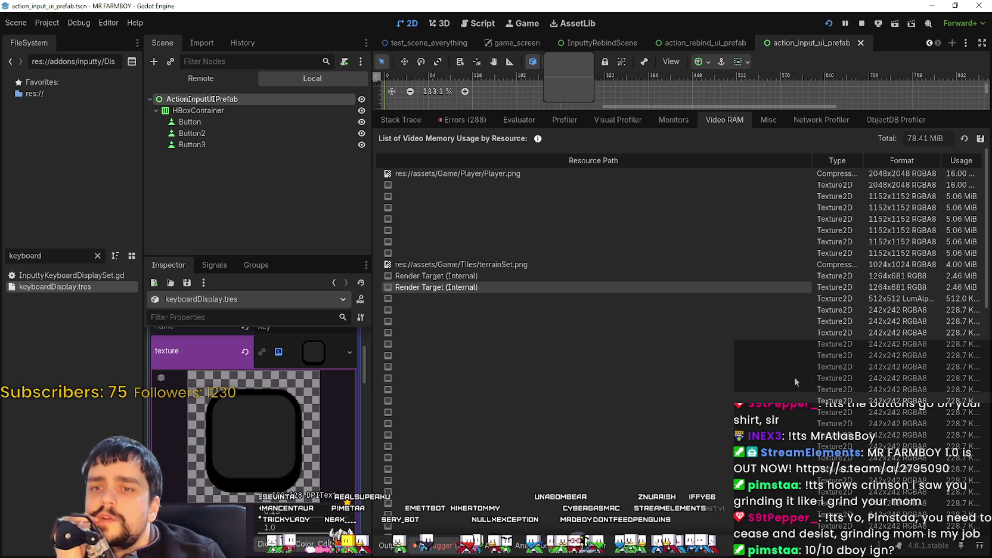
{"action": "scroll", "coordinate": [794, 382], "scroll_direction": "down", "scroll_amount": 3}
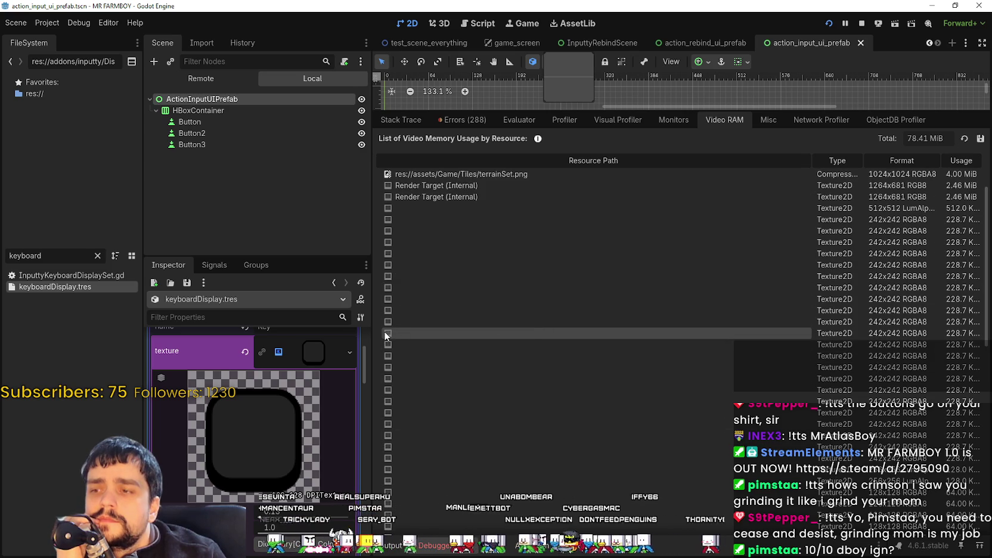
{"action": "scroll", "coordinate": [396, 345], "scroll_direction": "up", "scroll_amount": 2}
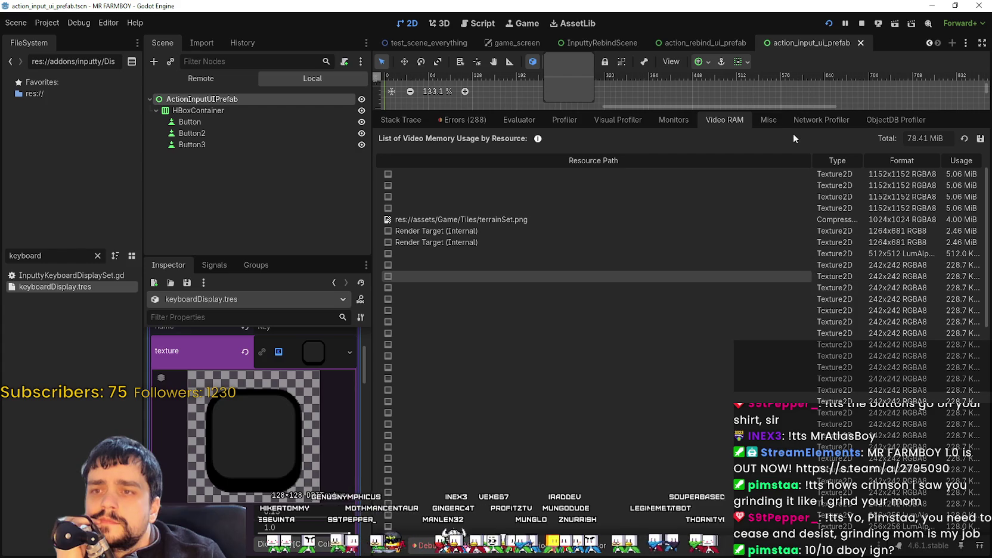
Enlarge the 2D view to show the Add an Input prefab and scroll the Inspector.
{"action": "left_click_drag", "start_coordinate": [778, 111], "coordinate": [781, 425]}
{"action": "scroll", "coordinate": [781, 425], "scroll_direction": "down", "scroll_amount": 10}
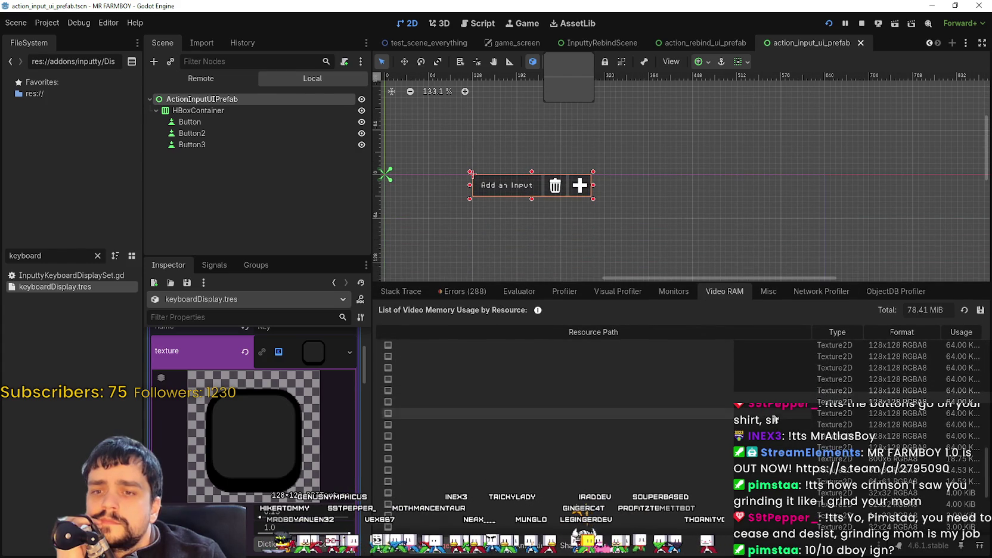
{"action": "scroll", "coordinate": [712, 413], "scroll_direction": "down", "scroll_amount": 5}
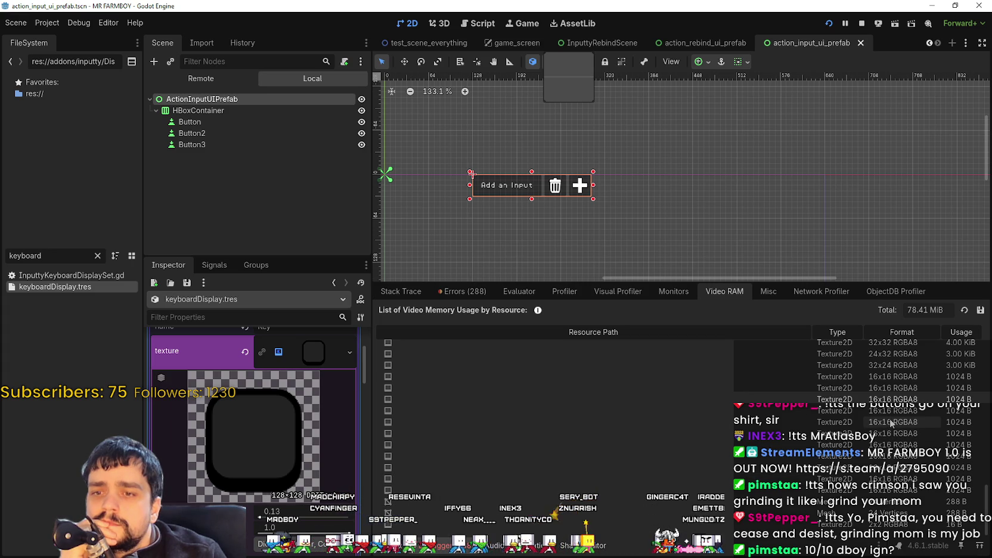
{"action": "scroll", "coordinate": [921, 505], "scroll_direction": "up", "scroll_amount": 3}
{"action": "scroll", "coordinate": [920, 506], "scroll_direction": "up", "scroll_amount": 1}
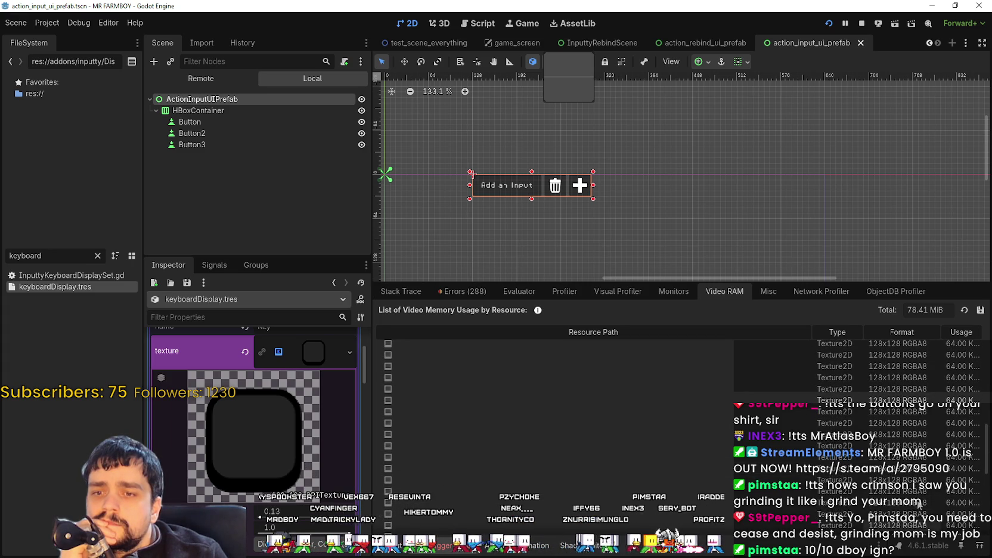
{"action": "scroll", "coordinate": [604, 374], "scroll_direction": "down", "scroll_amount": 1}
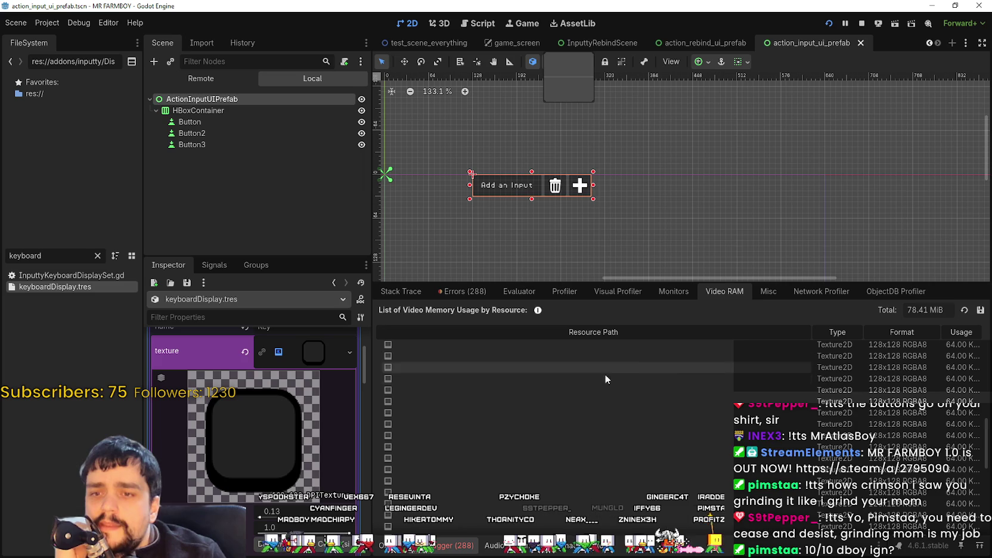
Browse the keyboardDisplays array entries, then select the ActionInputUIPrefab root to show its Control properties.
{"action": "left_click", "coordinate": [291, 353]}
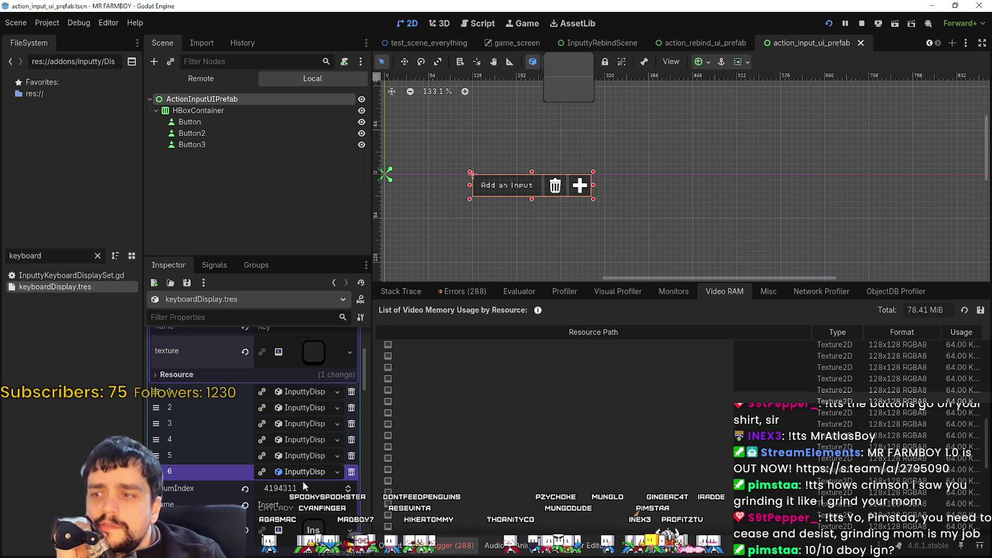
{"action": "left_click", "coordinate": [310, 461]}
{"action": "scroll", "coordinate": [311, 442], "scroll_direction": "down", "scroll_amount": 1}
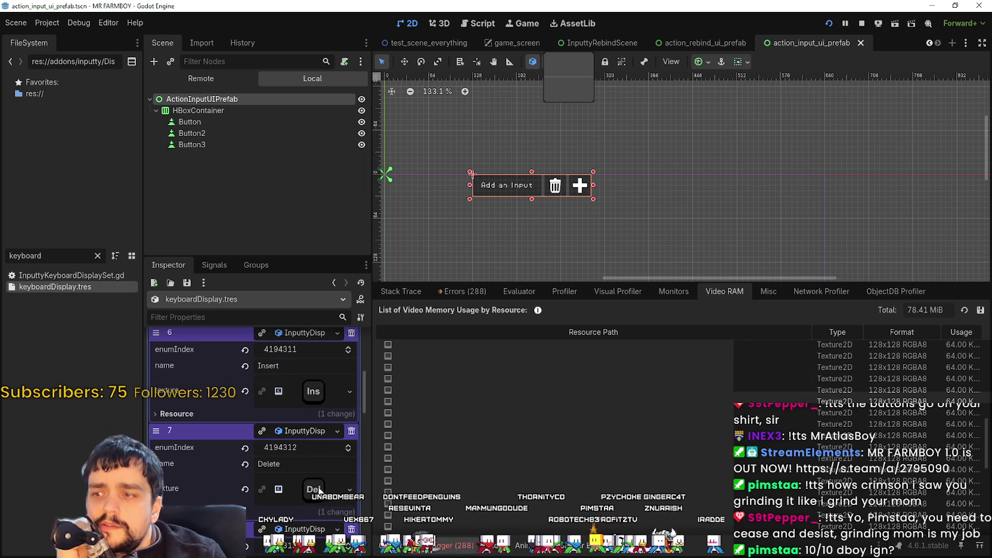
{"action": "scroll", "coordinate": [310, 394], "scroll_direction": "up", "scroll_amount": 20}
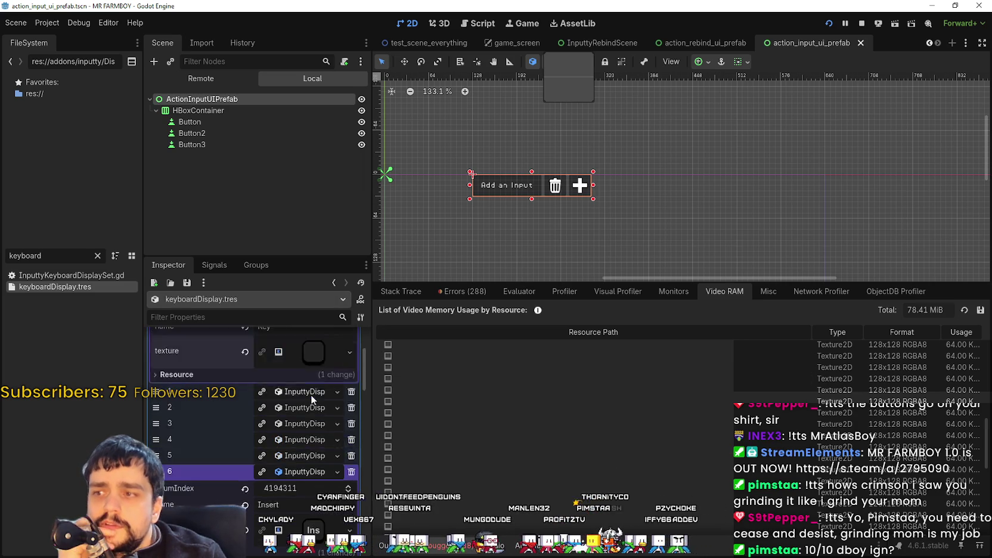
{"action": "left_click", "coordinate": [223, 101]}
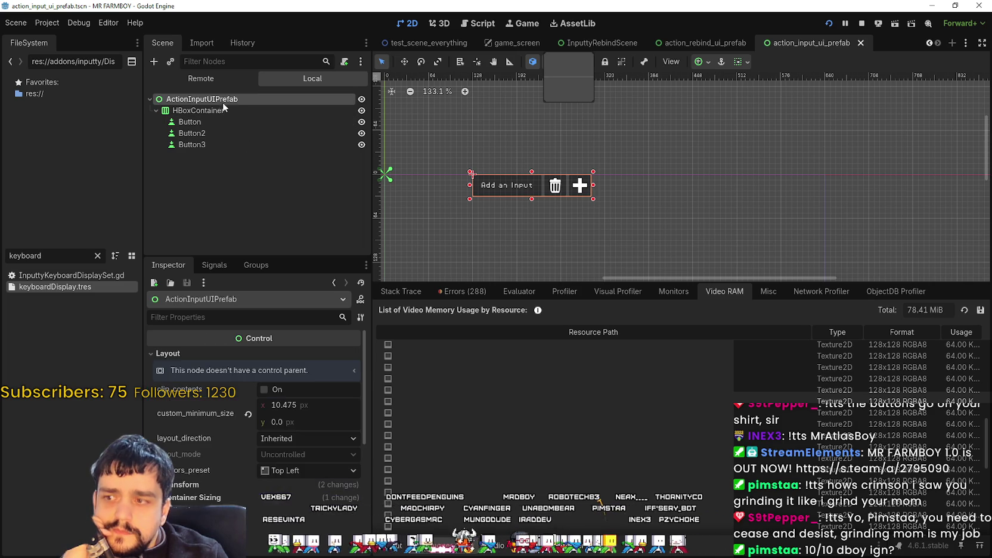
Open InputtyKeyboardDisplaySet.gd and read its keyboardDisplays lookup in GetNameForEvent.
{"action": "left_click", "coordinate": [64, 275]}
{"action": "double_click", "coordinate": [69, 275]}
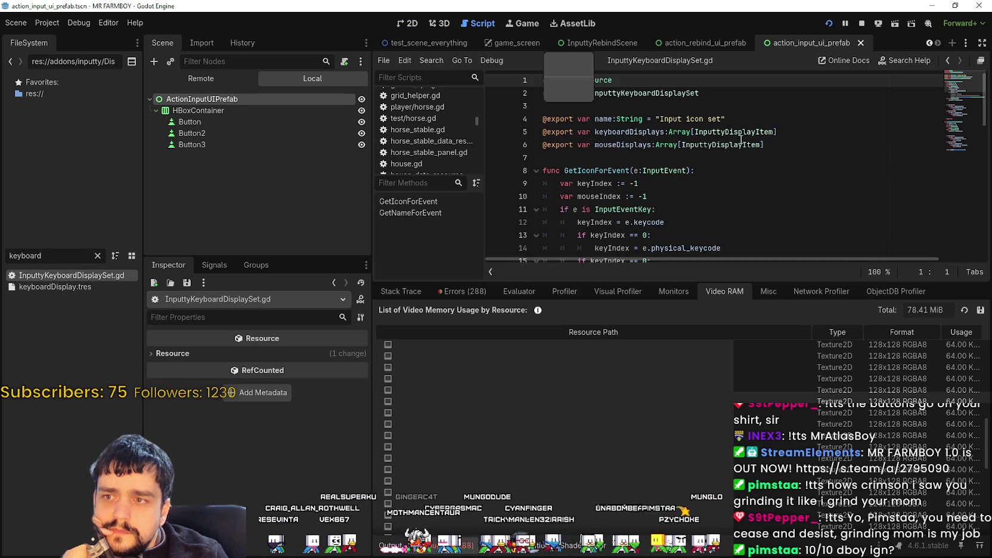
{"action": "left_click", "coordinate": [820, 116]}
{"action": "scroll", "coordinate": [751, 143], "scroll_direction": "down", "scroll_amount": 13}
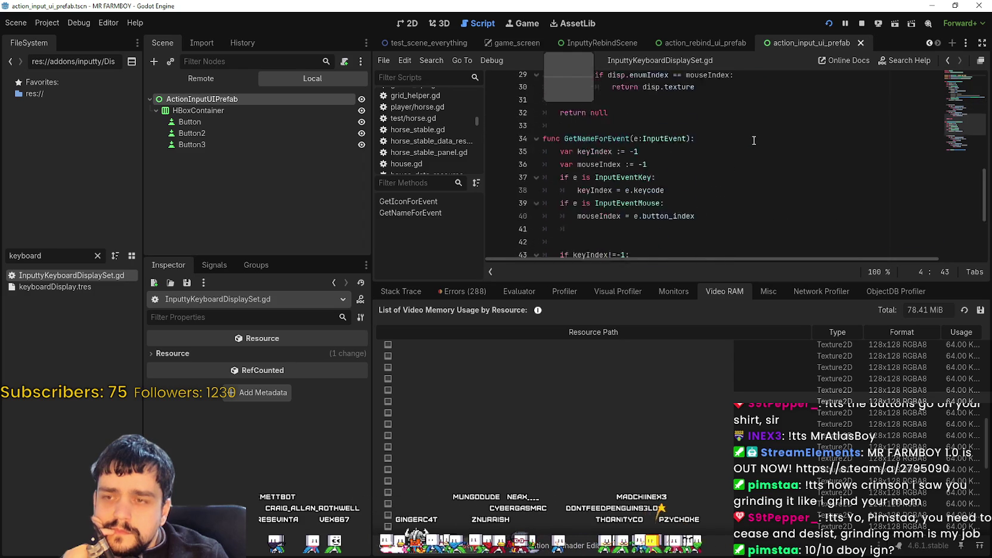
{"action": "scroll", "coordinate": [645, 403], "scroll_direction": "up", "scroll_amount": 5}
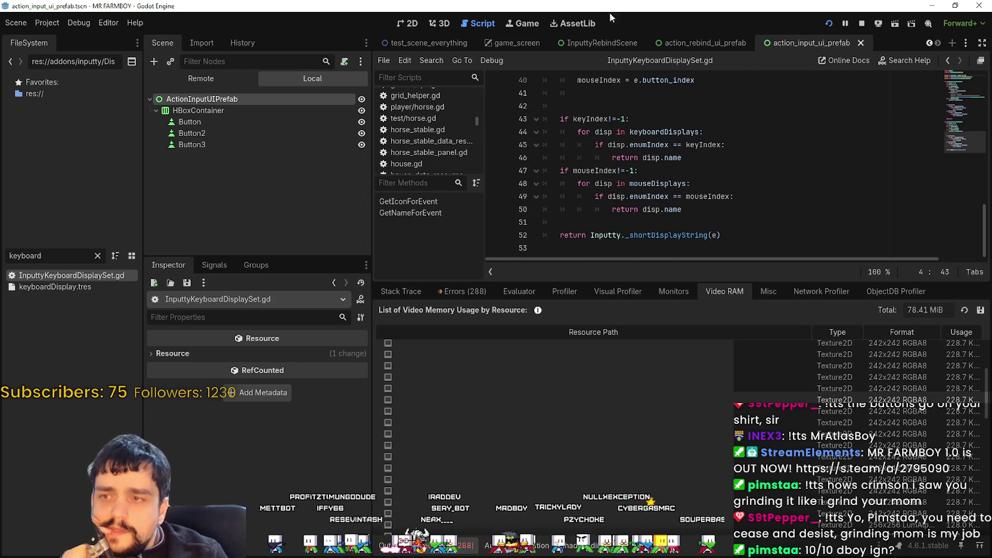
{"action": "left_click", "coordinate": [753, 145]}
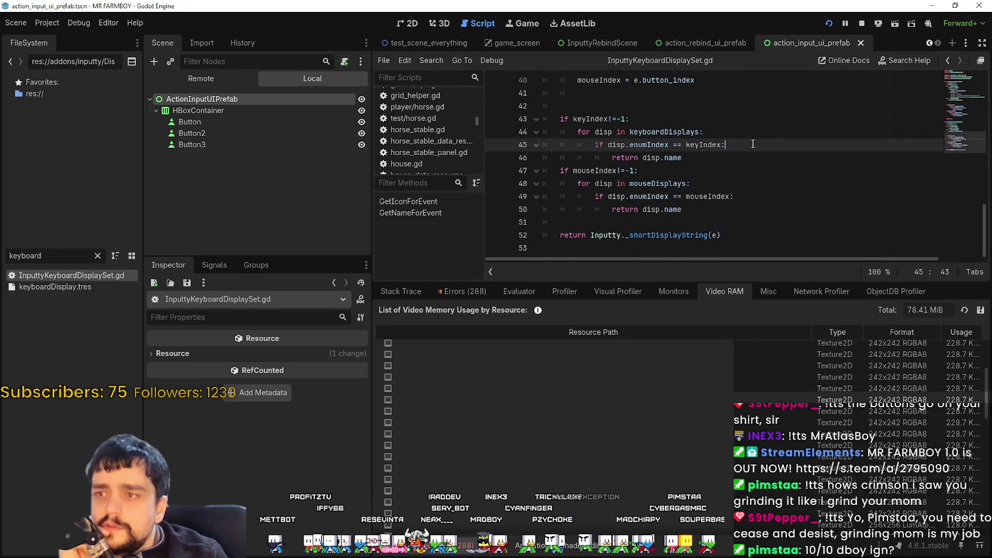
{"action": "left_click", "coordinate": [97, 257]}
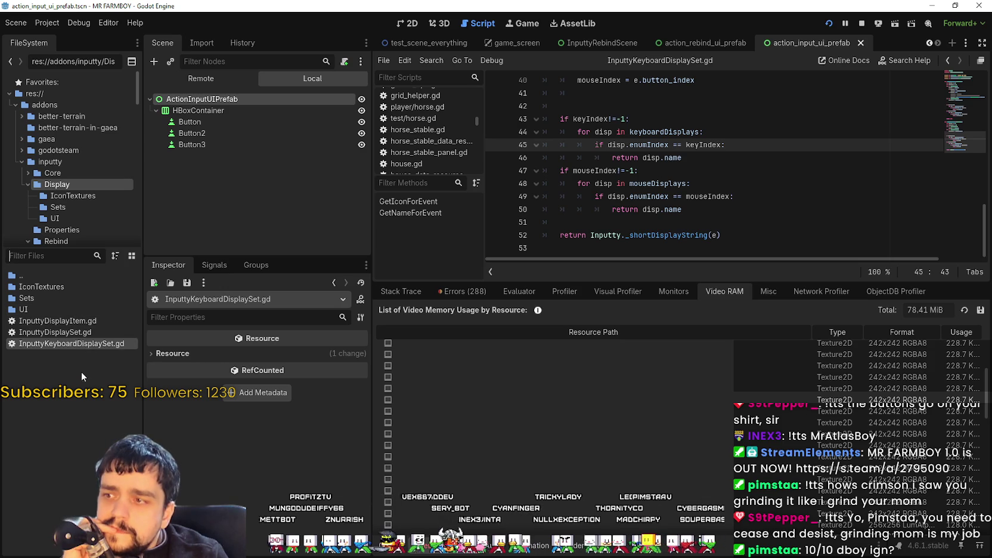
Open the Display UI folder, then browse IconTextures and preview mouse_lmb.svg.
{"action": "double_click", "coordinate": [44, 309]}
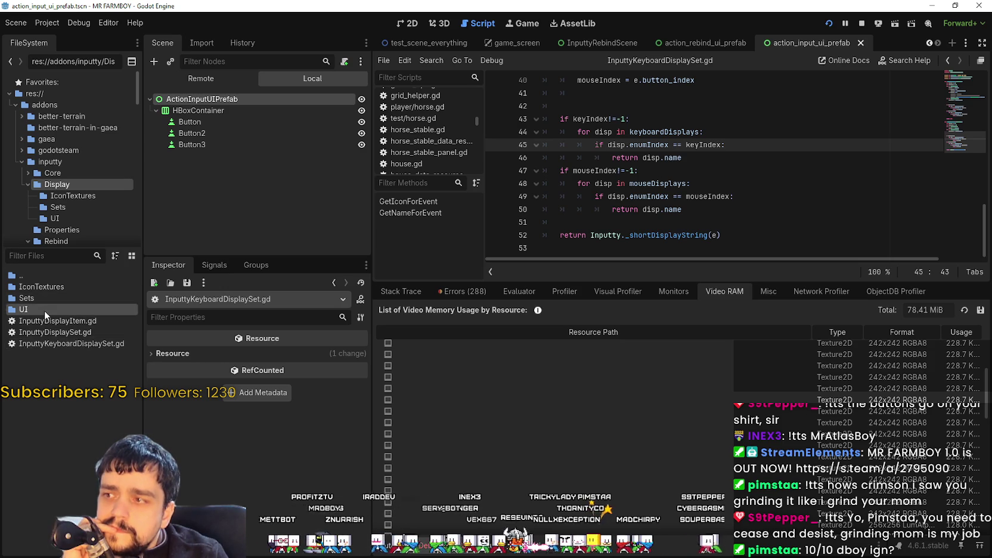
{"action": "left_click", "coordinate": [78, 195]}
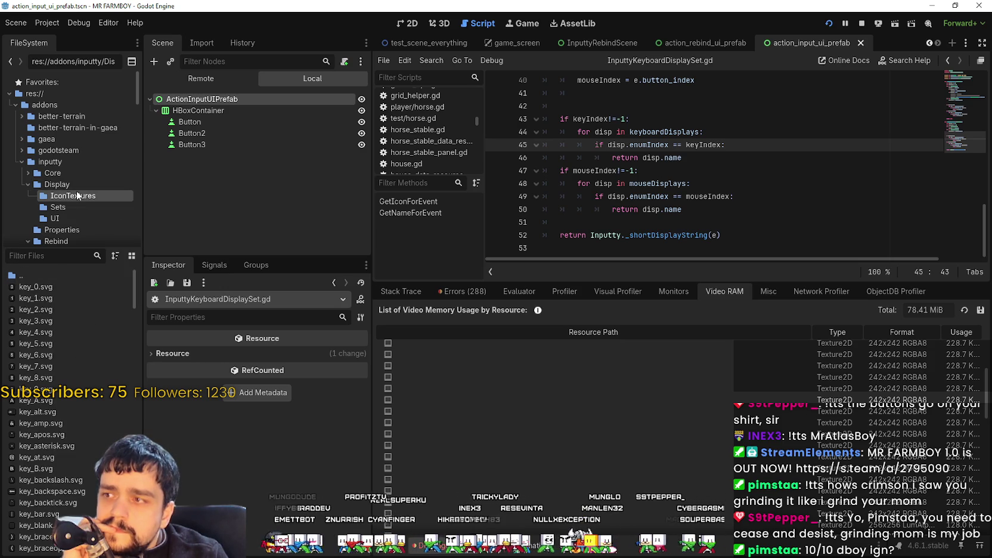
{"action": "scroll", "coordinate": [90, 378], "scroll_direction": "down", "scroll_amount": 5}
{"action": "left_click_drag", "start_coordinate": [136, 344], "coordinate": [134, 425]}
{"action": "scroll", "coordinate": [132, 420], "scroll_direction": "down", "scroll_amount": 3}
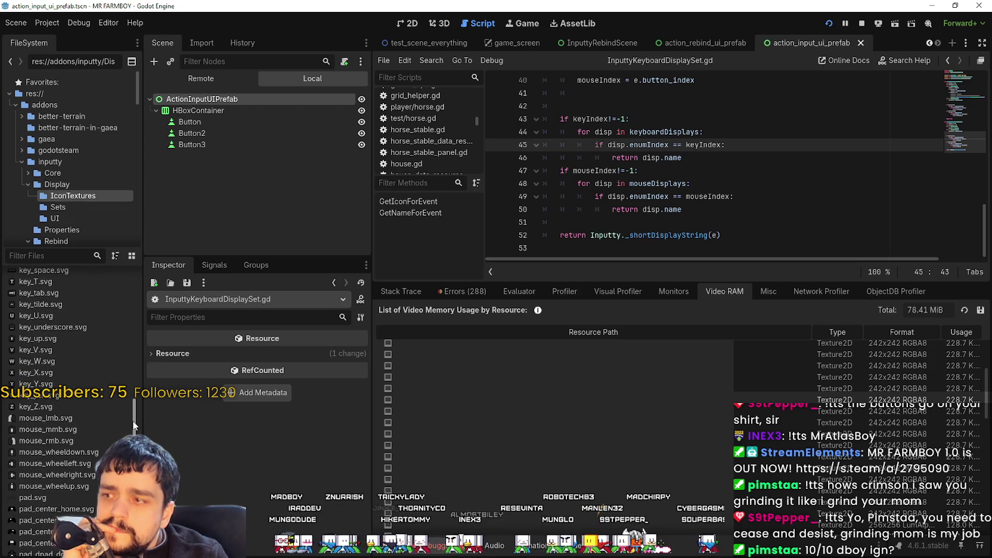
{"action": "left_click", "coordinate": [76, 420]}
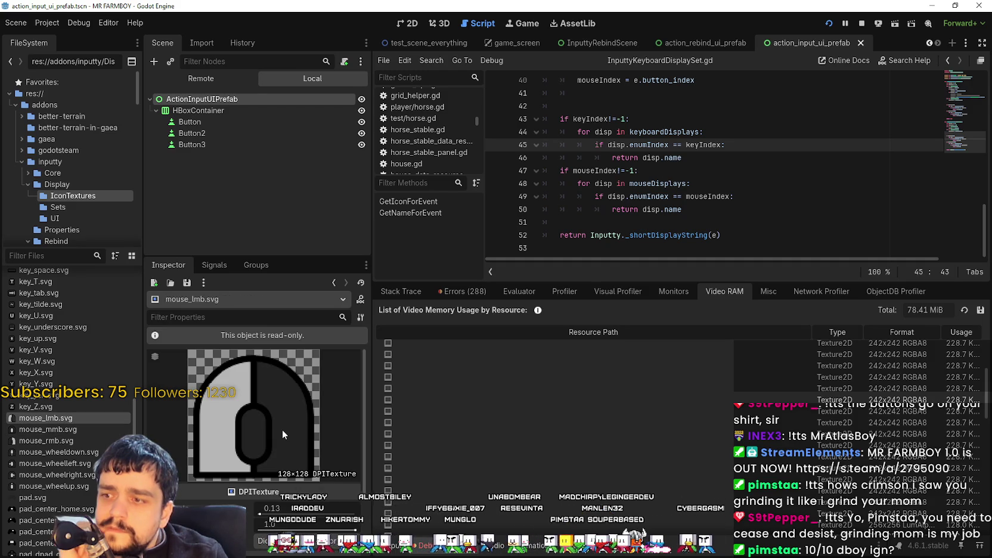
Preview the ps_select, steamdeck_menu, switch_sl and switch_X icons.
{"action": "scroll", "coordinate": [83, 449], "scroll_direction": "down", "scroll_amount": 10}
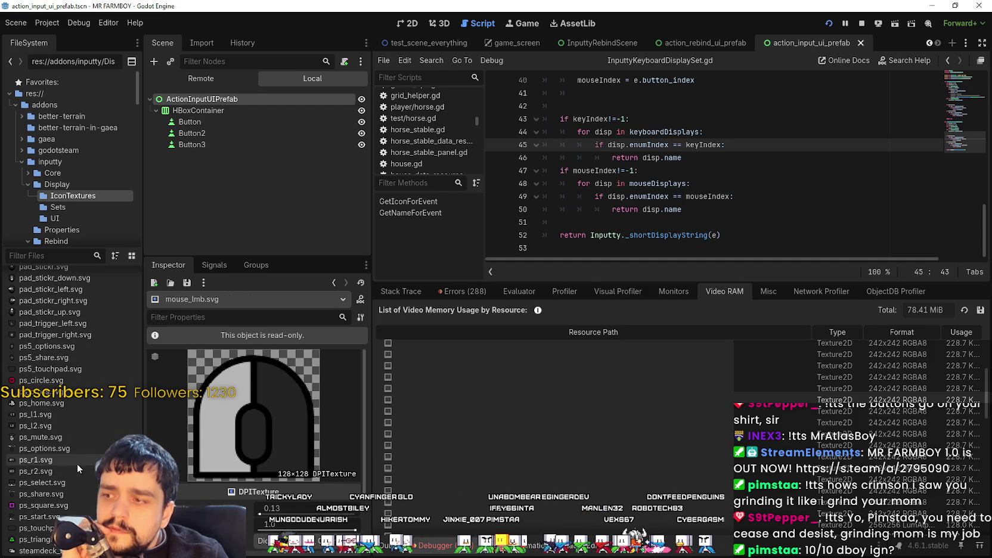
{"action": "left_click", "coordinate": [64, 482]}
{"action": "scroll", "coordinate": [83, 468], "scroll_direction": "down", "scroll_amount": 8}
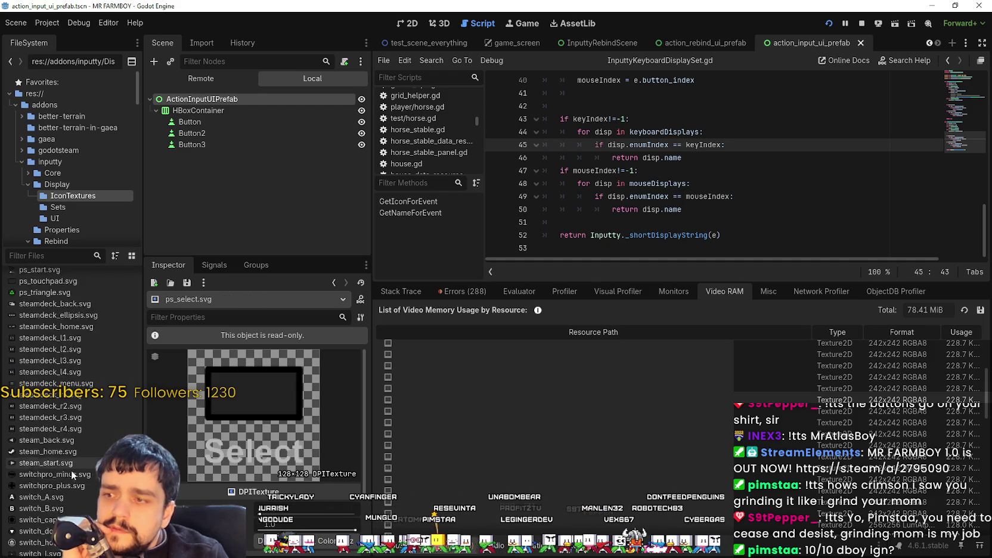
{"action": "left_click", "coordinate": [75, 353]}
{"action": "scroll", "coordinate": [73, 407], "scroll_direction": "down", "scroll_amount": 5}
{"action": "left_click", "coordinate": [53, 411]}
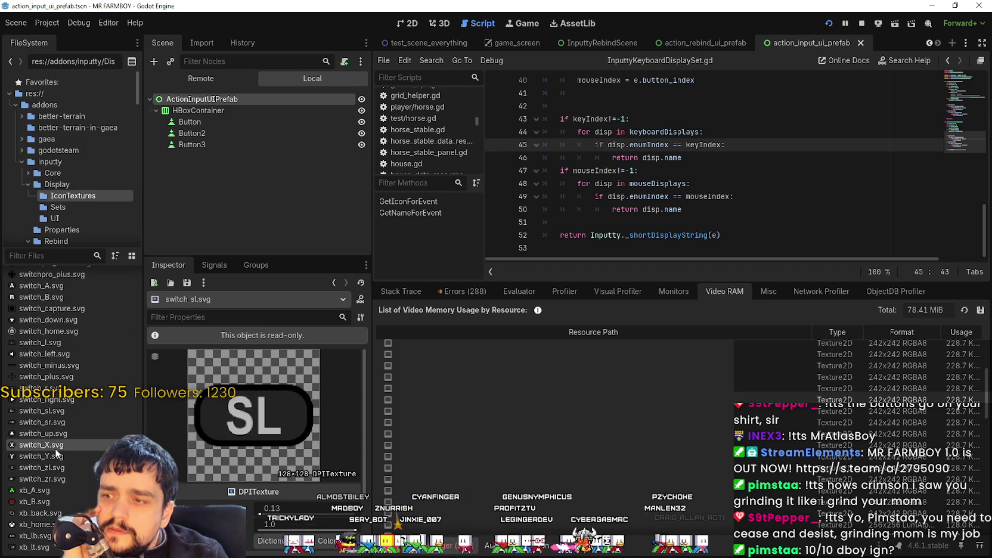
{"action": "left_click", "coordinate": [55, 444]}
Preview pad.svg and key_3.svg, then list the Display folder's contents.
{"action": "scroll", "coordinate": [56, 441], "scroll_direction": "down", "scroll_amount": 2}
{"action": "scroll", "coordinate": [857, 457], "scroll_direction": "up", "scroll_amount": 5}
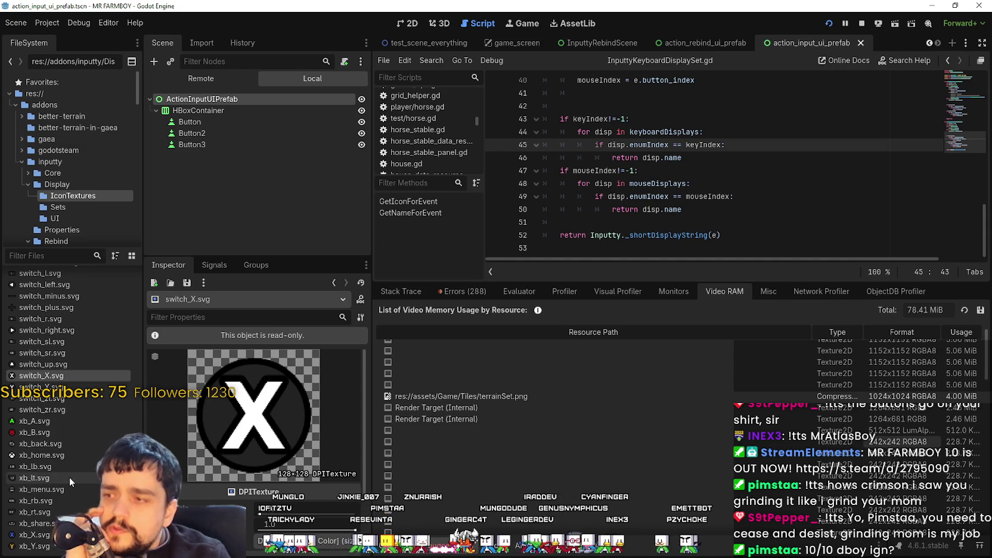
{"action": "scroll", "coordinate": [72, 418], "scroll_direction": "up", "scroll_amount": 10}
{"action": "scroll", "coordinate": [70, 473], "scroll_direction": "up", "scroll_amount": 15}
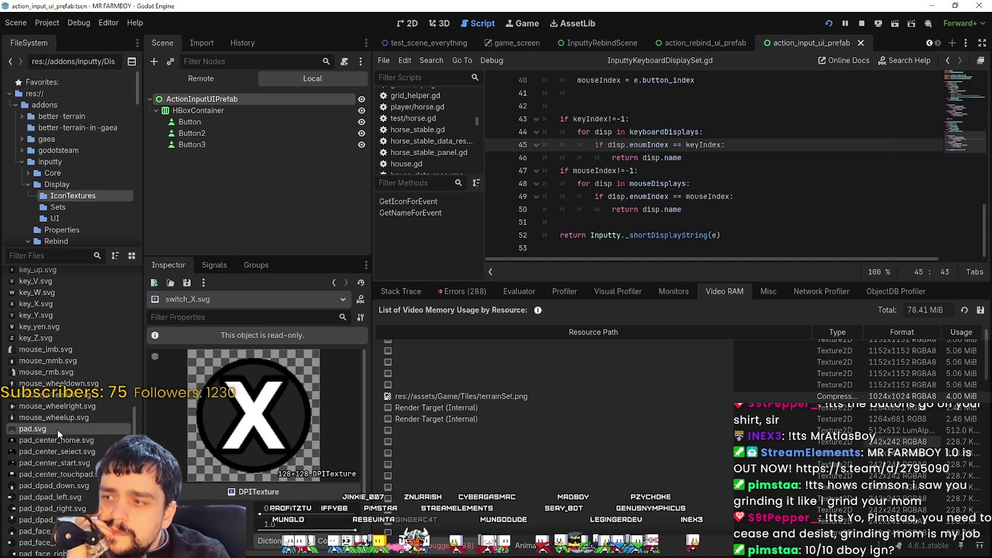
{"action": "left_click", "coordinate": [57, 430]}
{"action": "scroll", "coordinate": [71, 413], "scroll_direction": "up", "scroll_amount": 3}
{"action": "scroll", "coordinate": [89, 475], "scroll_direction": "up", "scroll_amount": 10}
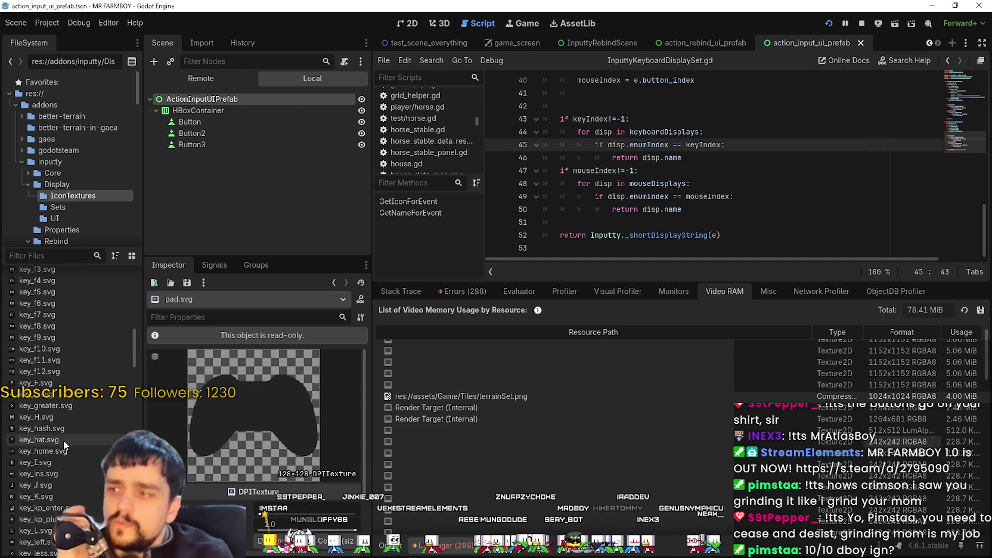
{"action": "scroll", "coordinate": [48, 429], "scroll_direction": "up", "scroll_amount": 20}
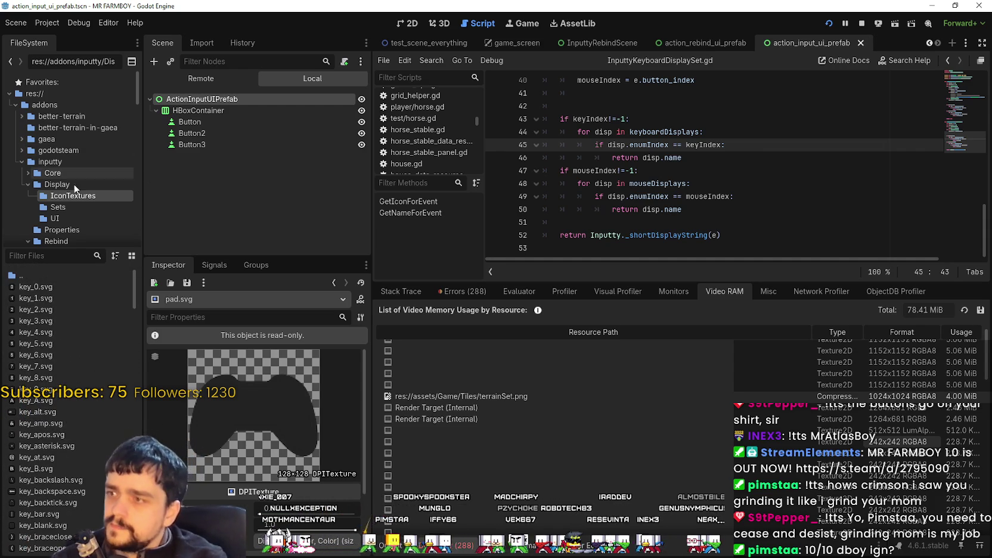
{"action": "left_click", "coordinate": [48, 317]}
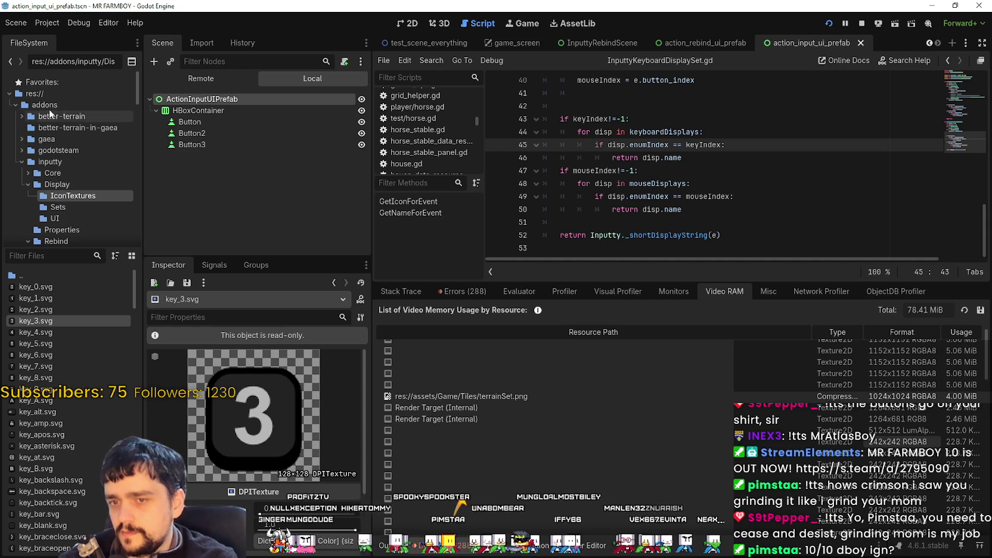
{"action": "left_click", "coordinate": [69, 182]}
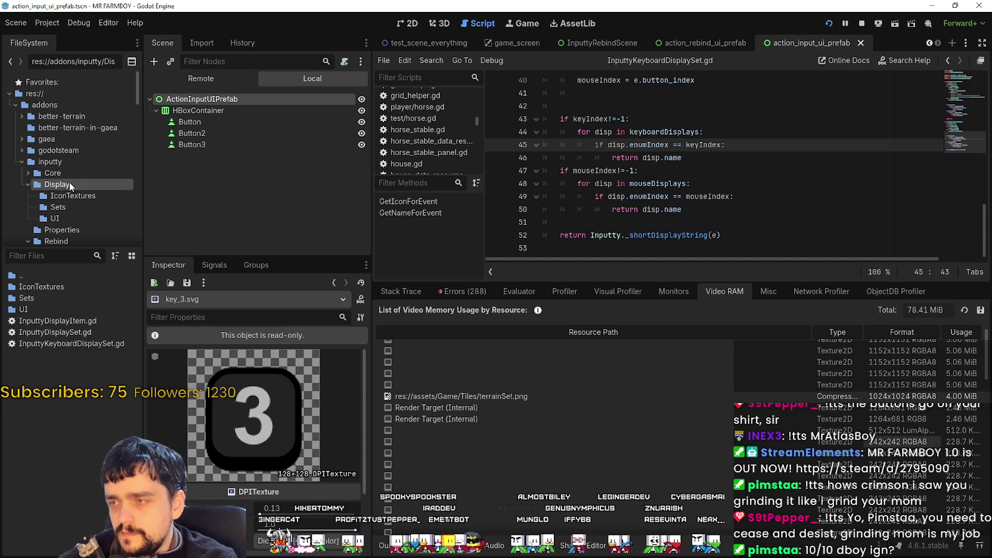
Open the Sets folder and inspect steamGamepad.tres's imageSet array and its B texture.
{"action": "double_click", "coordinate": [36, 295]}
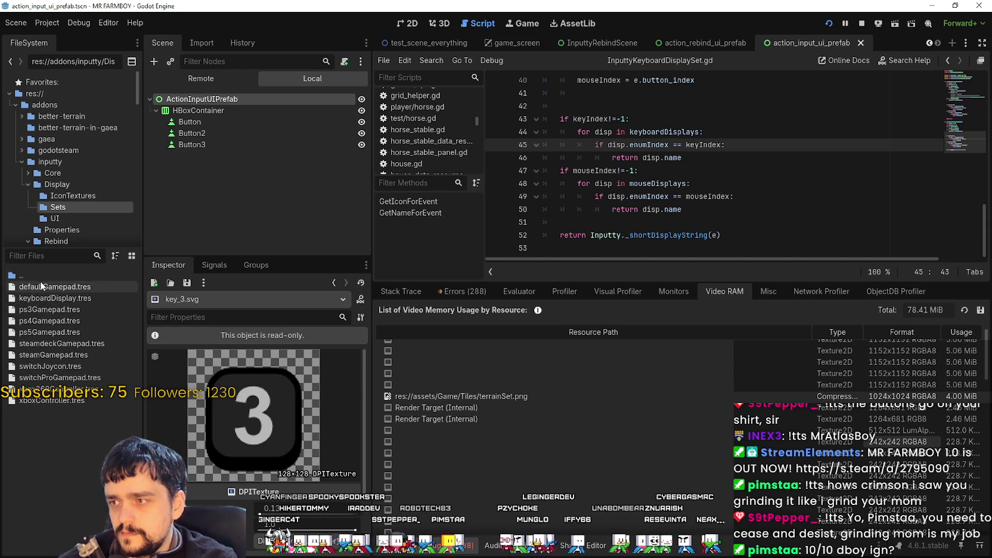
{"action": "double_click", "coordinate": [42, 276]}
{"action": "double_click", "coordinate": [36, 293]}
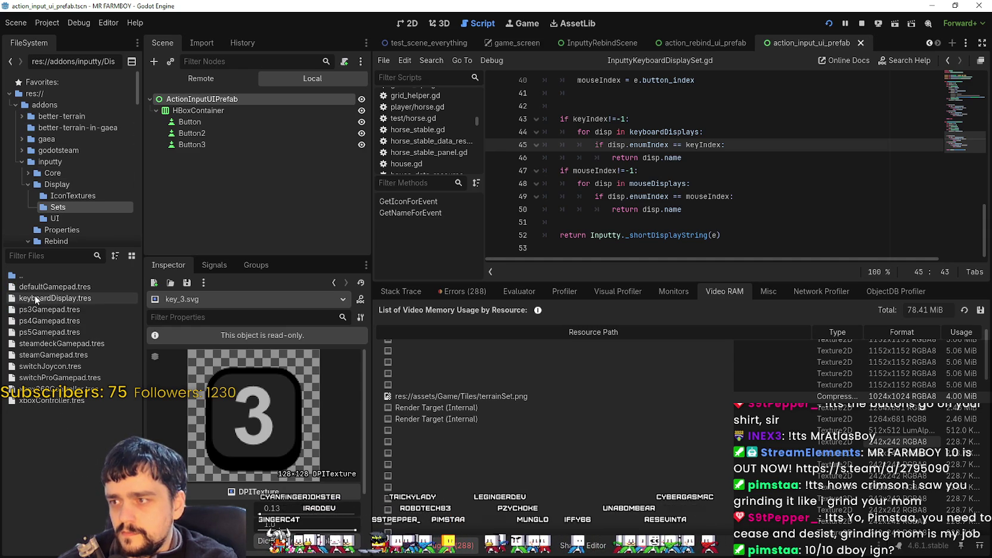
{"action": "left_click", "coordinate": [74, 358]}
{"action": "left_click", "coordinate": [308, 374]}
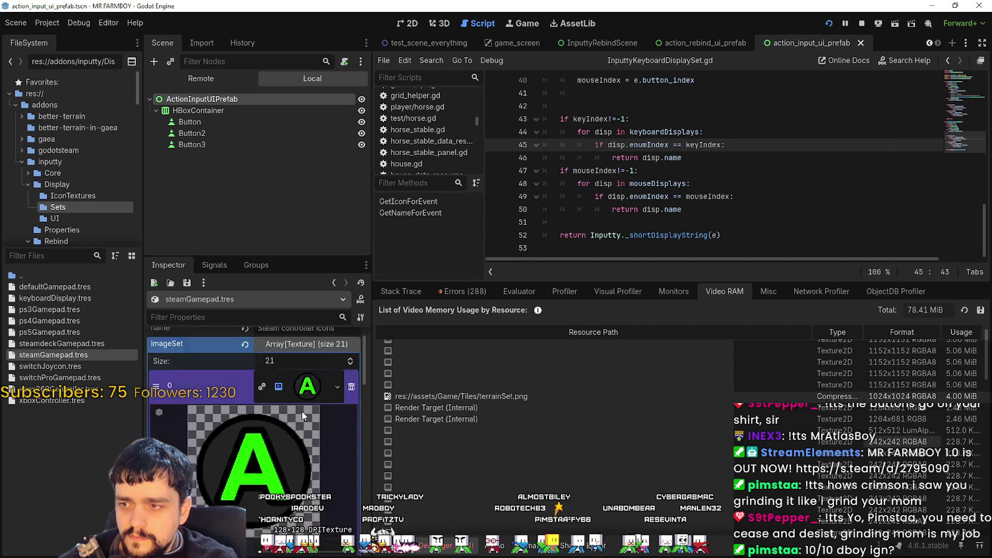
{"action": "scroll", "coordinate": [307, 406], "scroll_direction": "down", "scroll_amount": 2}
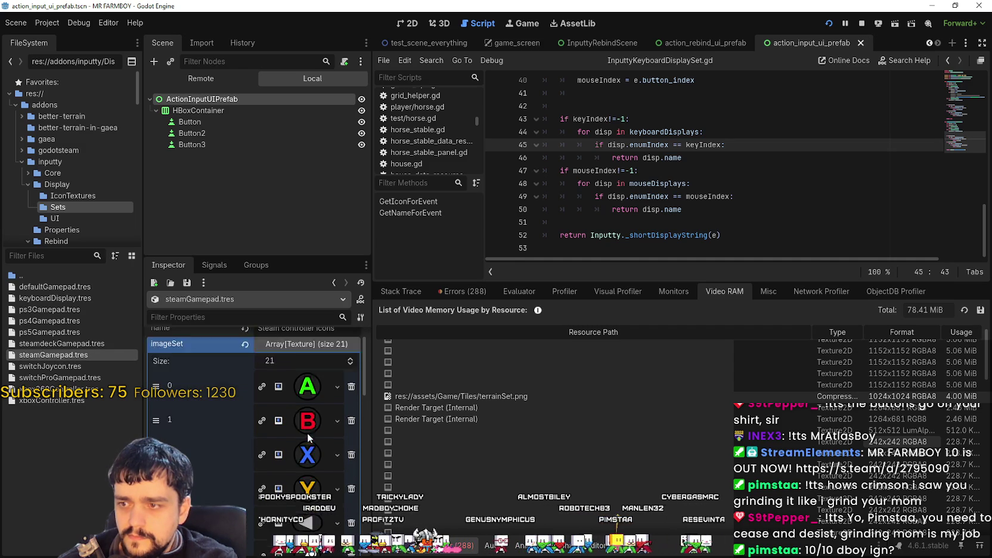
{"action": "left_click", "coordinate": [309, 390]}
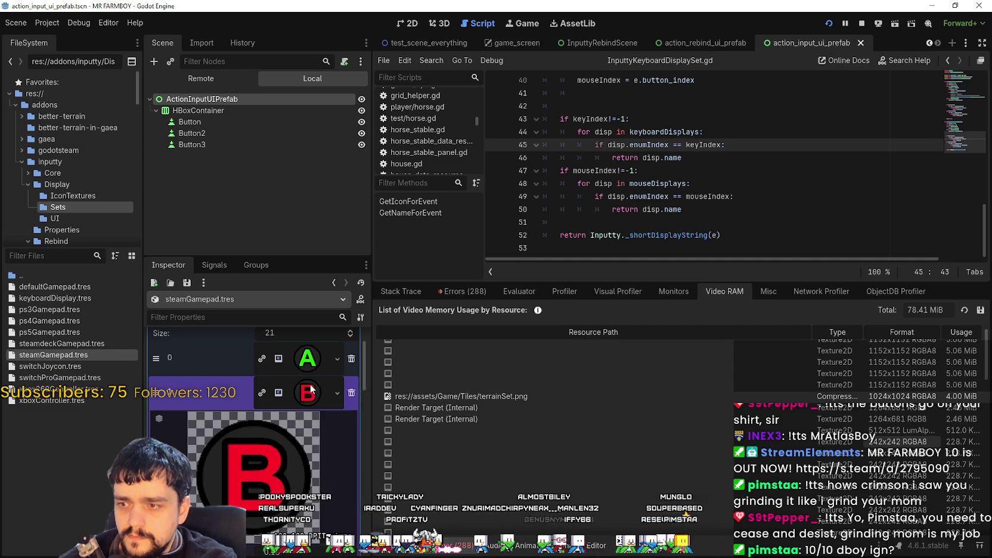
{"action": "scroll", "coordinate": [308, 372], "scroll_direction": "up", "scroll_amount": 2}
Check steamGamepad's buttonNames and axisImageSet, then select defaultGamepad.tres and return to Display.
{"action": "left_click", "coordinate": [300, 372]}
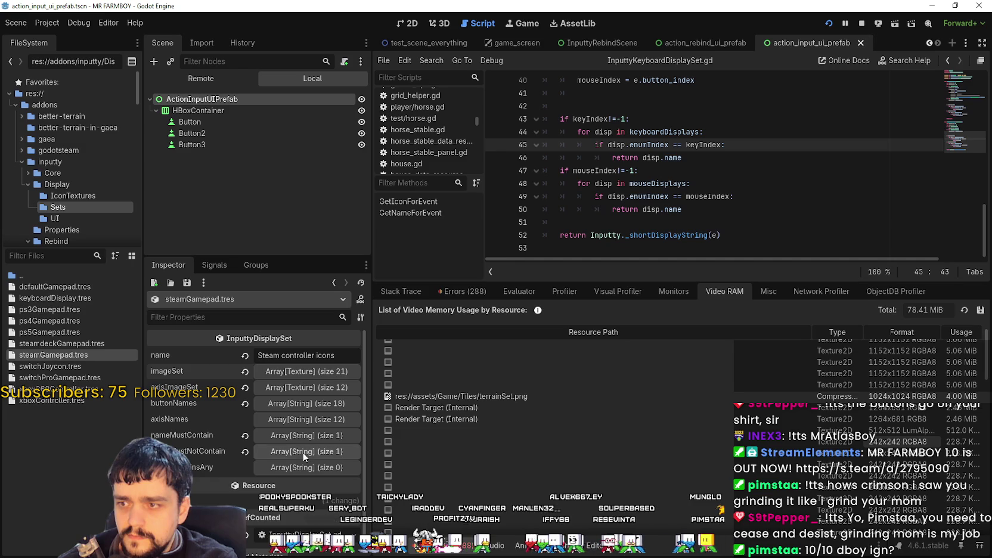
{"action": "left_click", "coordinate": [304, 403]}
{"action": "left_click", "coordinate": [304, 405]}
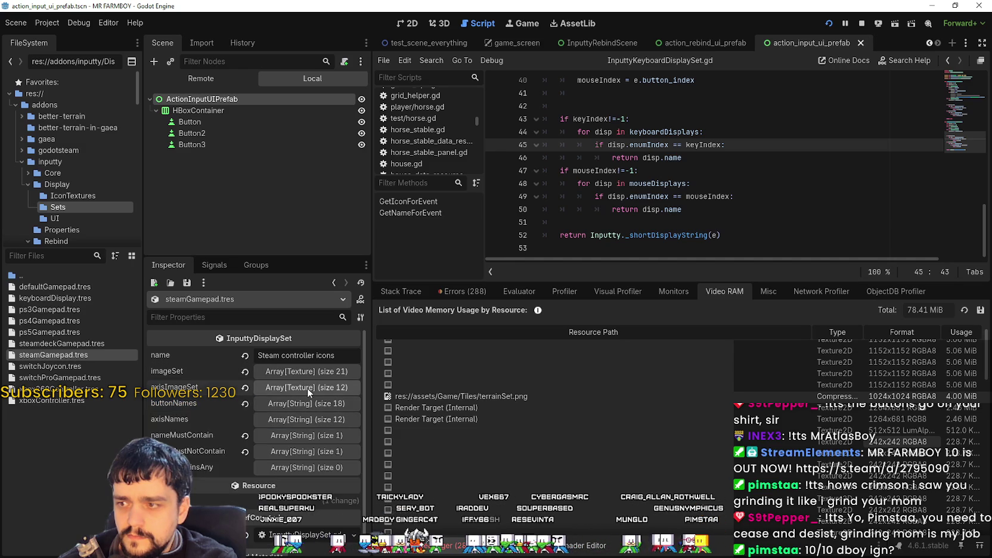
{"action": "left_click", "coordinate": [307, 388]}
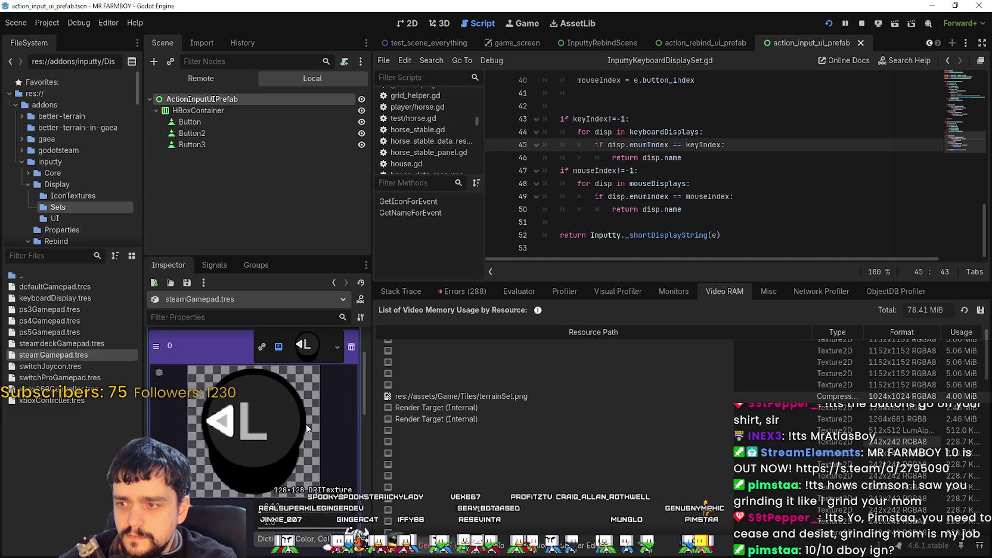
{"action": "left_click", "coordinate": [307, 388]}
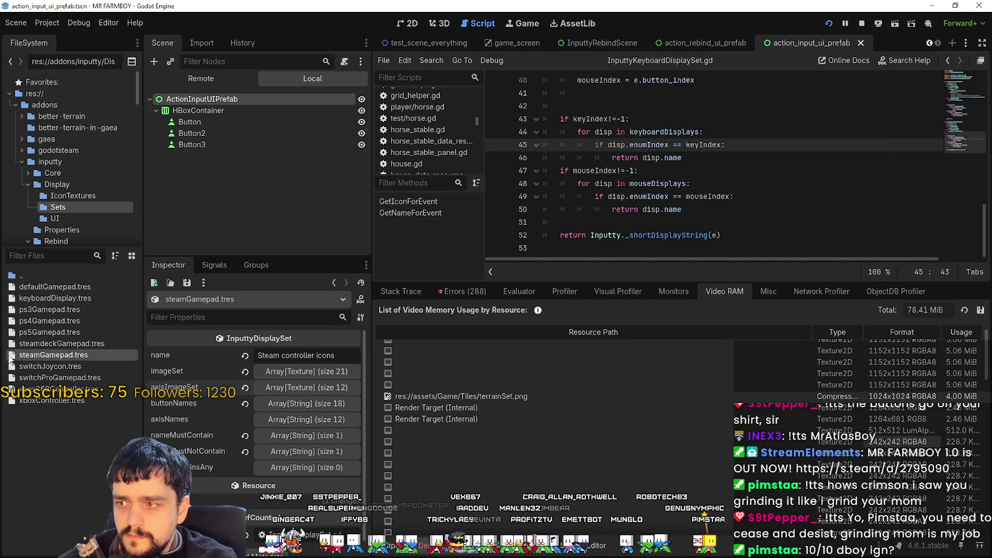
{"action": "left_click", "coordinate": [40, 289]}
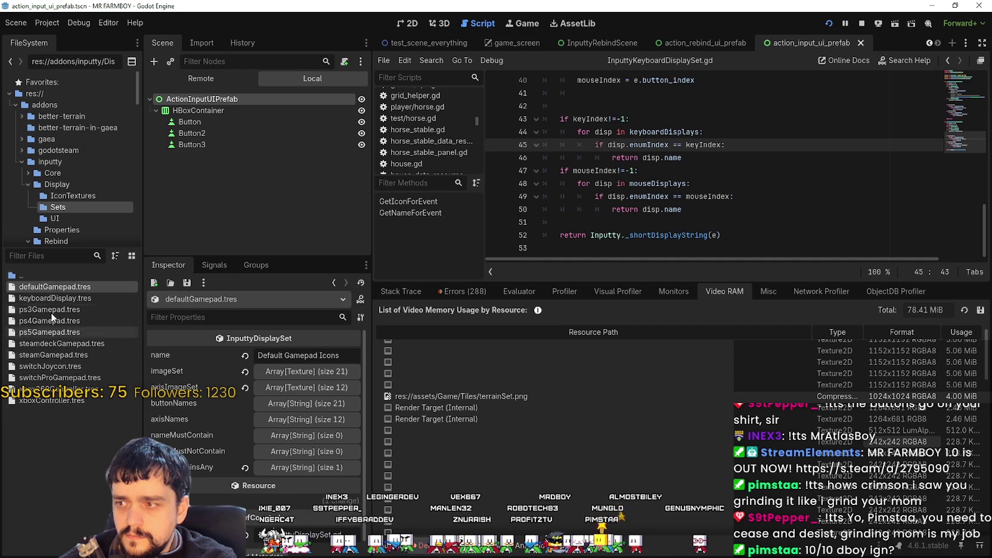
{"action": "double_click", "coordinate": [56, 277]}
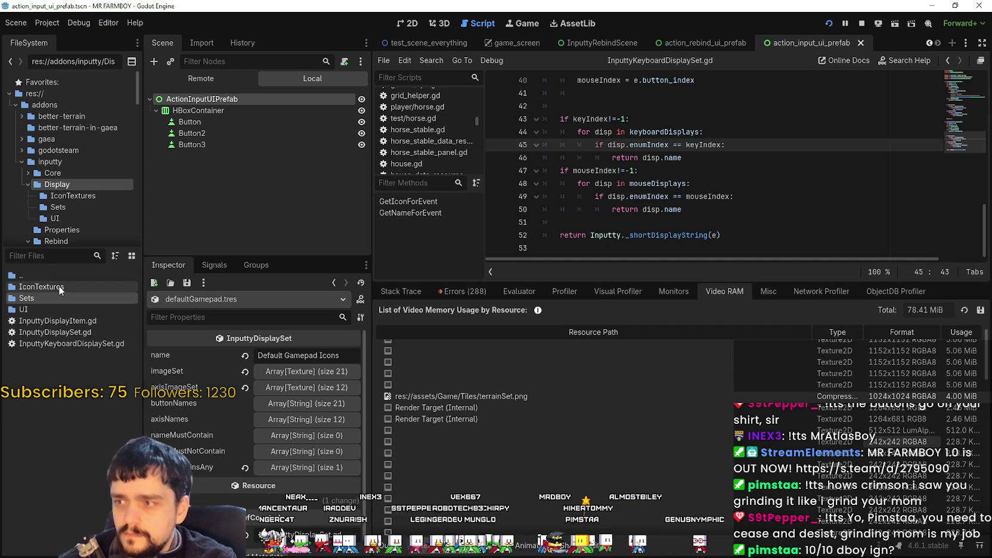
Open the IconTextures folder and scroll through its icons.
{"action": "double_click", "coordinate": [59, 285]}
{"action": "scroll", "coordinate": [70, 346], "scroll_direction": "down", "scroll_amount": 3}
{"action": "mouse_move", "coordinate": [128, 296]}
{"action": "left_mouse_down"}
{"action": "mouse_move", "coordinate": [141, 328]}
{"action": "mouse_move", "coordinate": [132, 298]}
{"action": "left_mouse_up"}
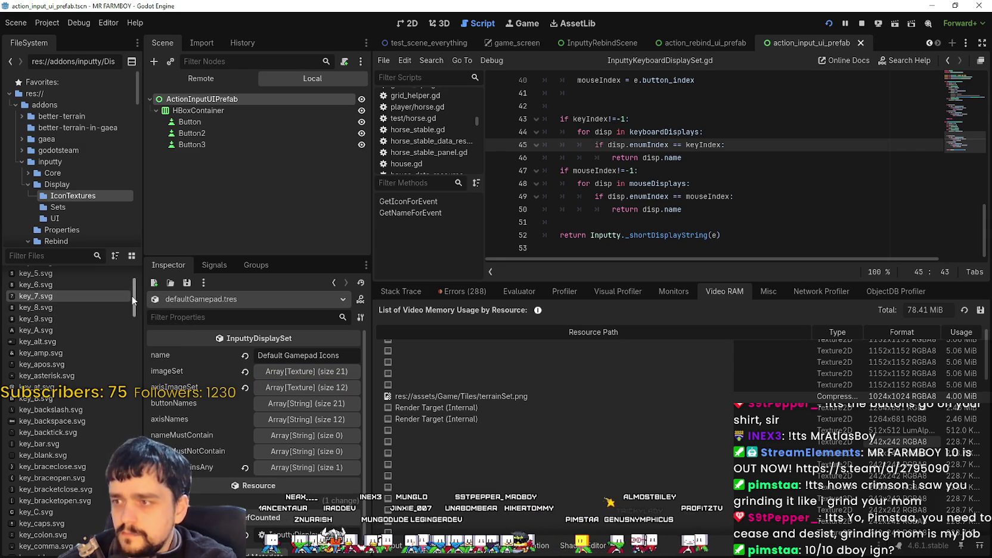
{"action": "scroll", "coordinate": [70, 411], "scroll_direction": "down", "scroll_amount": 15}
{"action": "scroll", "coordinate": [134, 271], "scroll_direction": "up", "scroll_amount": 15}
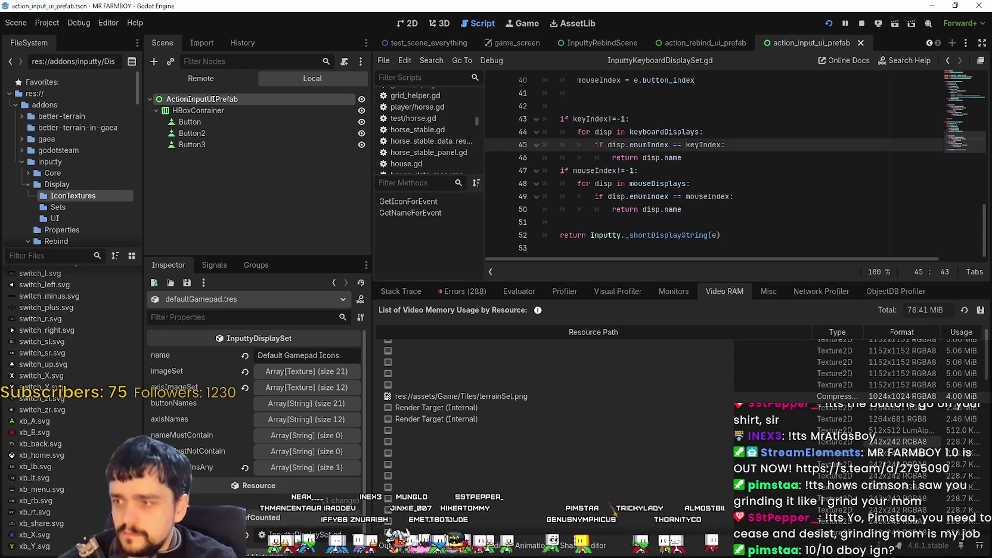
Browse the Core, CustomProperties and Properties folders, ending on Rebind UIElements.
{"action": "left_click", "coordinate": [85, 172]}
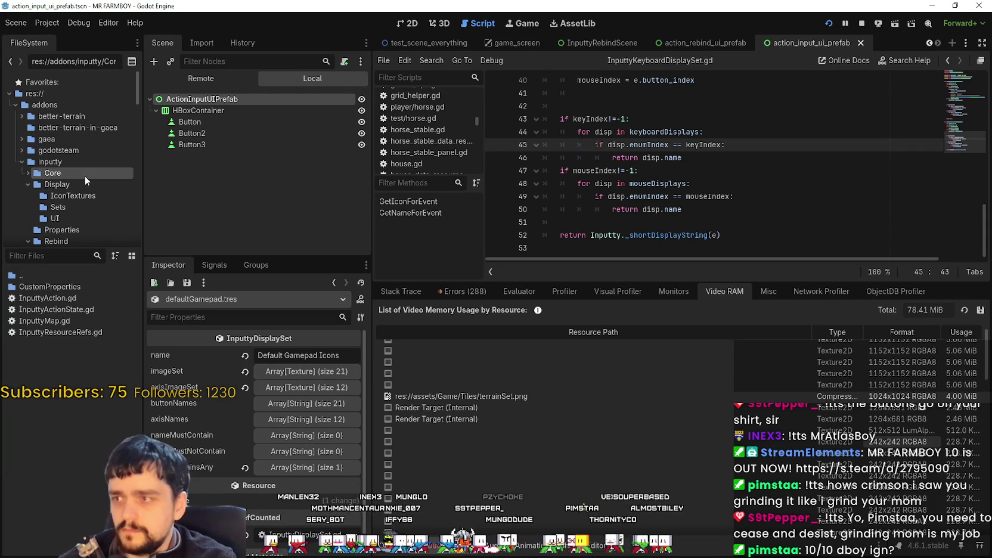
{"action": "left_click", "coordinate": [28, 173]}
{"action": "left_click", "coordinate": [42, 185]}
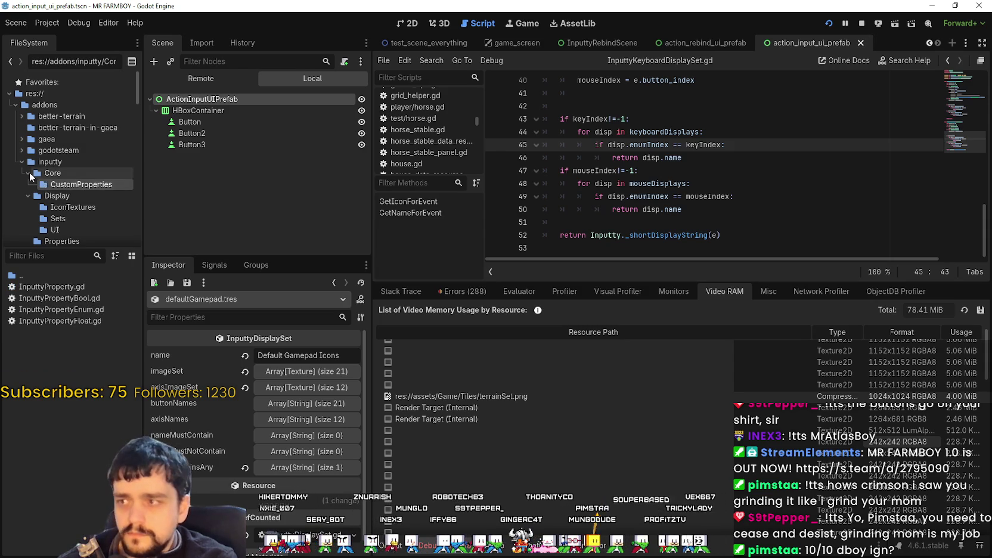
{"action": "left_click", "coordinate": [29, 172]}
{"action": "scroll", "coordinate": [59, 197], "scroll_direction": "down", "scroll_amount": 3}
{"action": "left_click", "coordinate": [54, 192]}
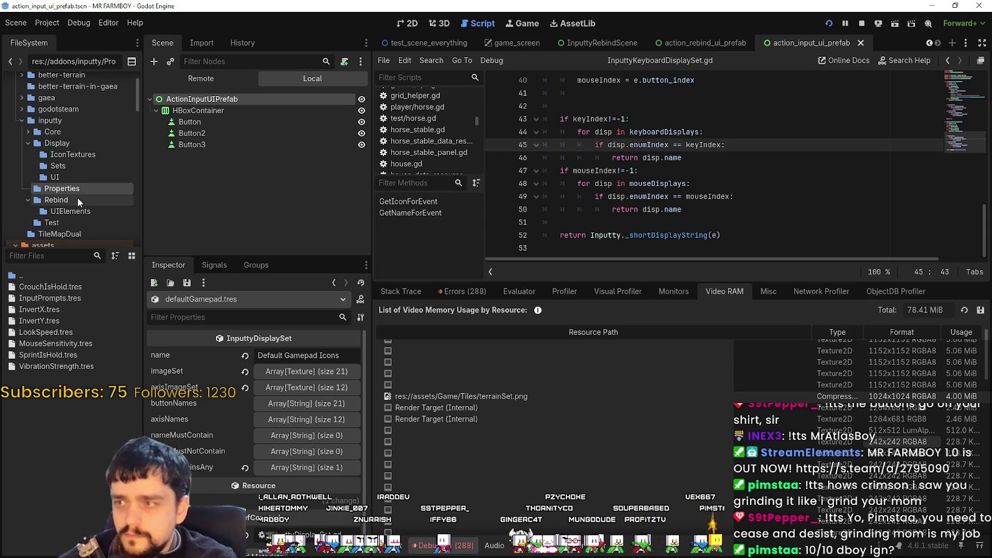
{"action": "scroll", "coordinate": [77, 198], "scroll_direction": "down", "scroll_amount": 1}
{"action": "left_click", "coordinate": [81, 192]}
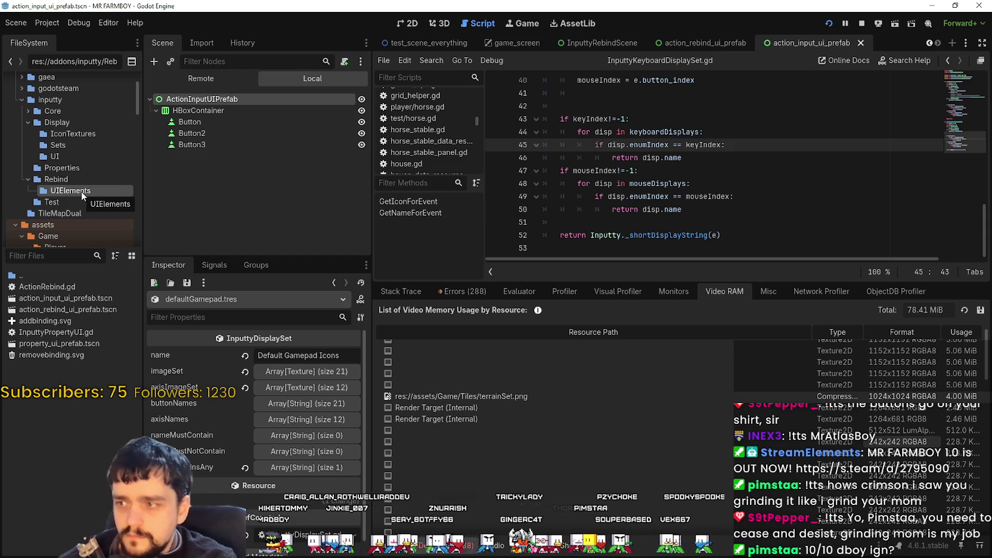
Preview removebinding.svg and mark a 32x32 RGBA8 texture in the Video RAM list.
{"action": "left_click", "coordinate": [35, 355]}
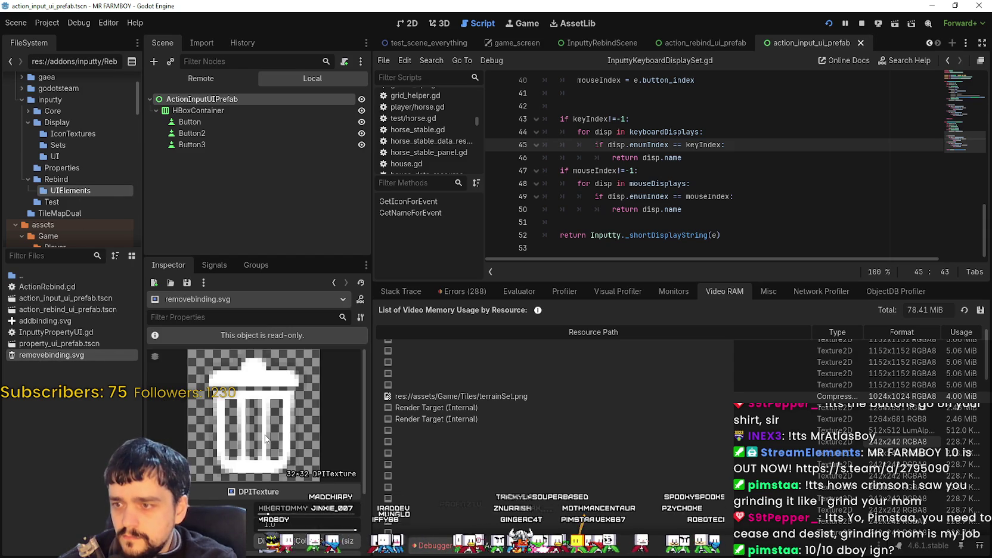
{"action": "scroll", "coordinate": [975, 373], "scroll_direction": "down", "scroll_amount": 3}
{"action": "left_click_drag", "start_coordinate": [986, 374], "coordinate": [986, 494]}
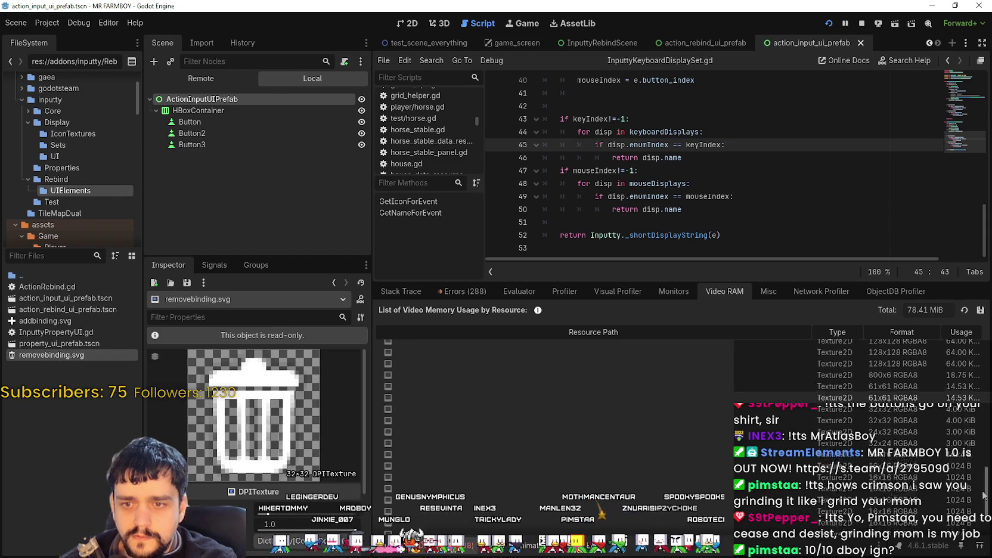
{"action": "scroll", "coordinate": [856, 408], "scroll_direction": "down", "scroll_amount": 1}
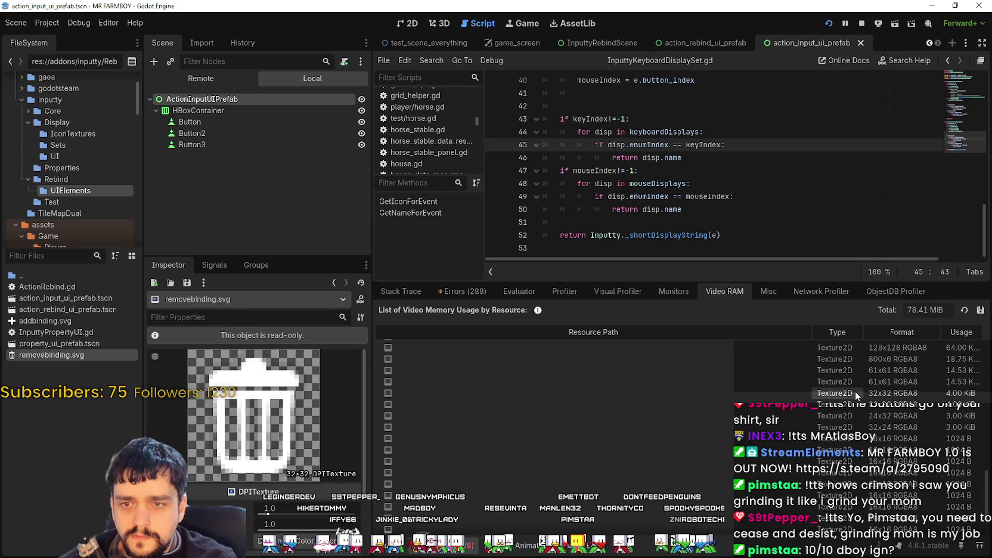
{"action": "left_click", "coordinate": [895, 393]}
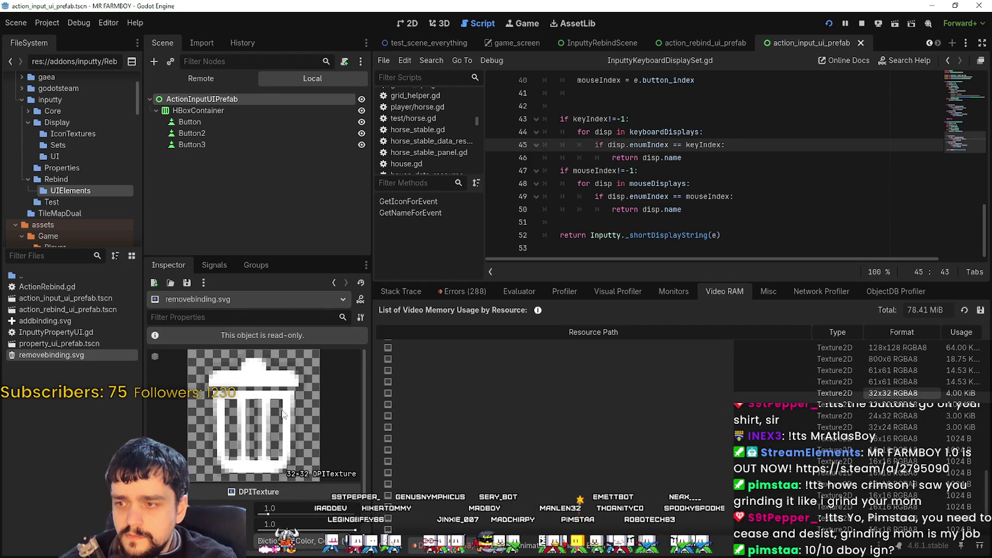
{"action": "scroll", "coordinate": [297, 475], "scroll_direction": "down", "scroll_amount": 2}
{"action": "scroll", "coordinate": [297, 476], "scroll_direction": "up", "scroll_amount": 1}
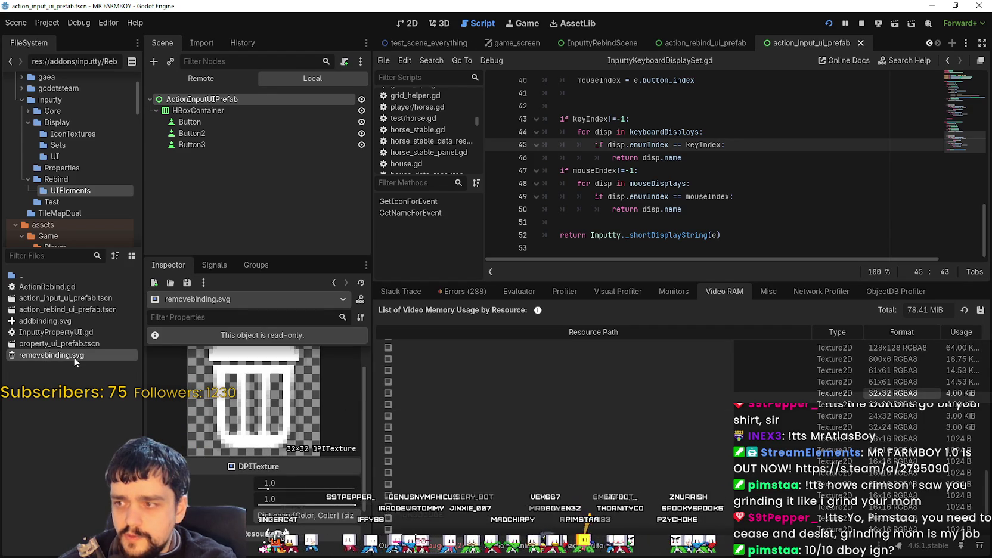
Preview addbinding.svg, then browse inputty's Test and Core folders.
{"action": "mouse_move", "coordinate": [74, 356]}
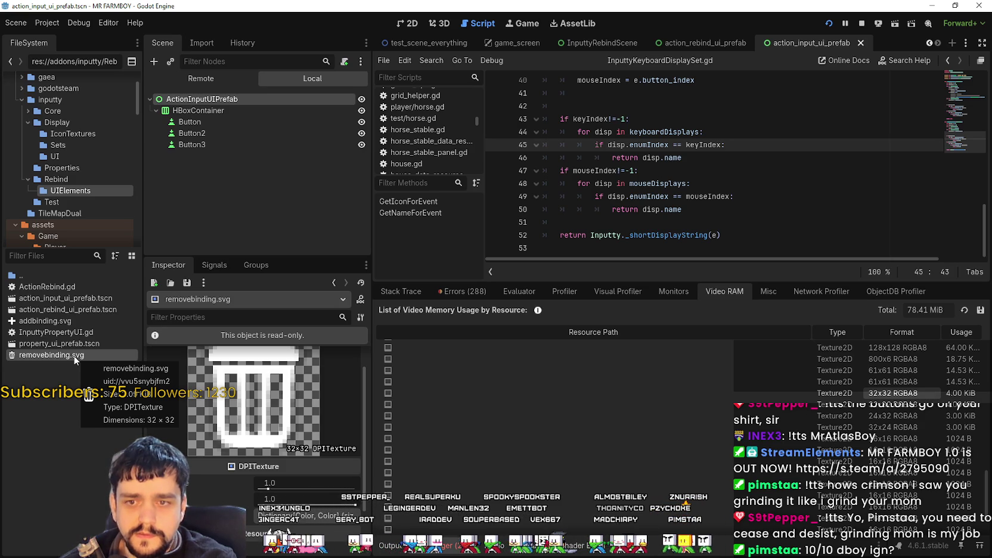
{"action": "scroll", "coordinate": [796, 433], "scroll_direction": "down", "scroll_amount": 3}
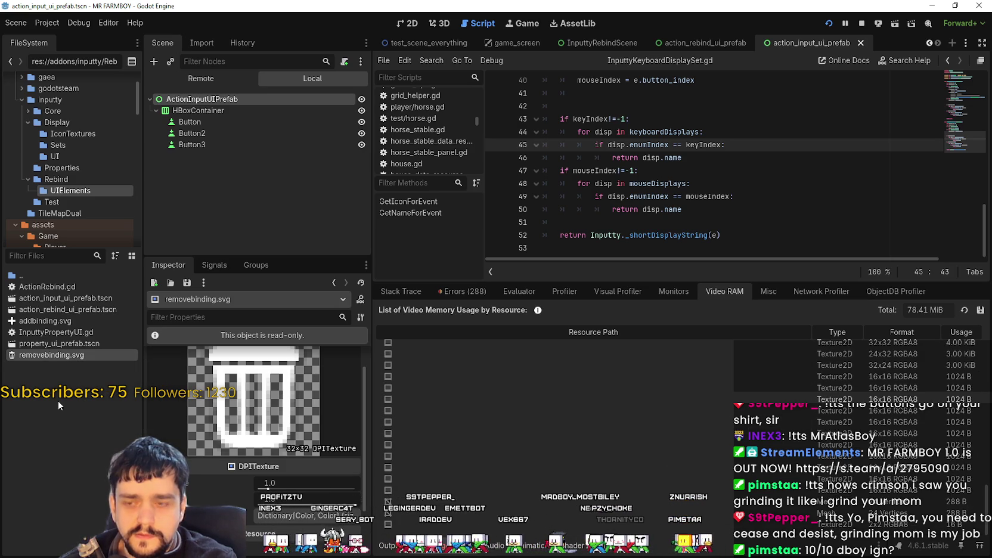
{"action": "left_click", "coordinate": [56, 320]}
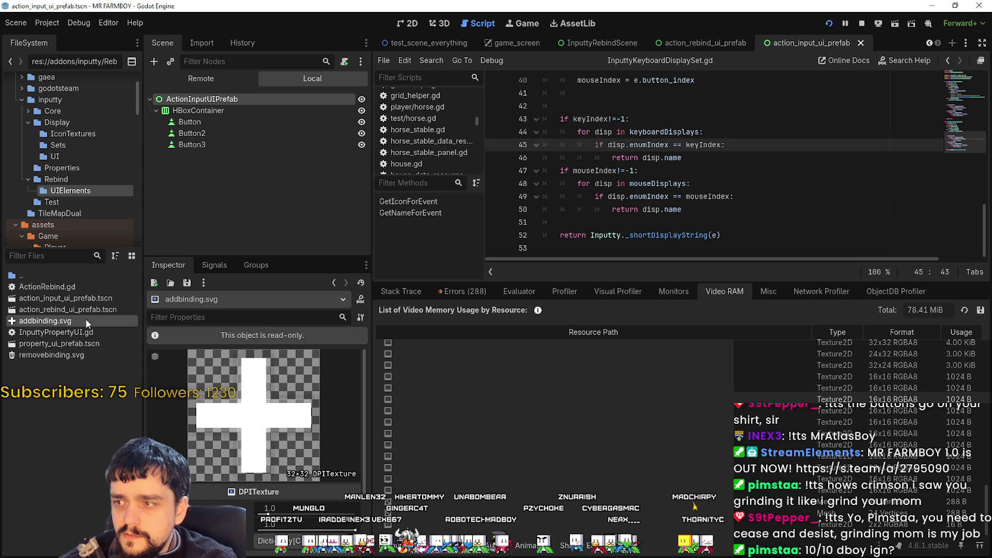
{"action": "mouse_move", "coordinate": [86, 318]}
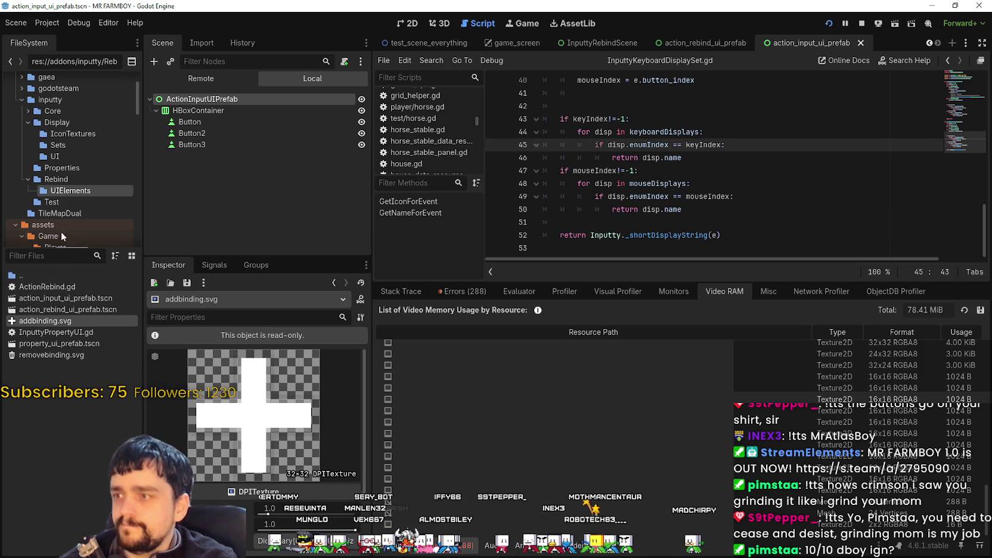
{"action": "left_click", "coordinate": [59, 205]}
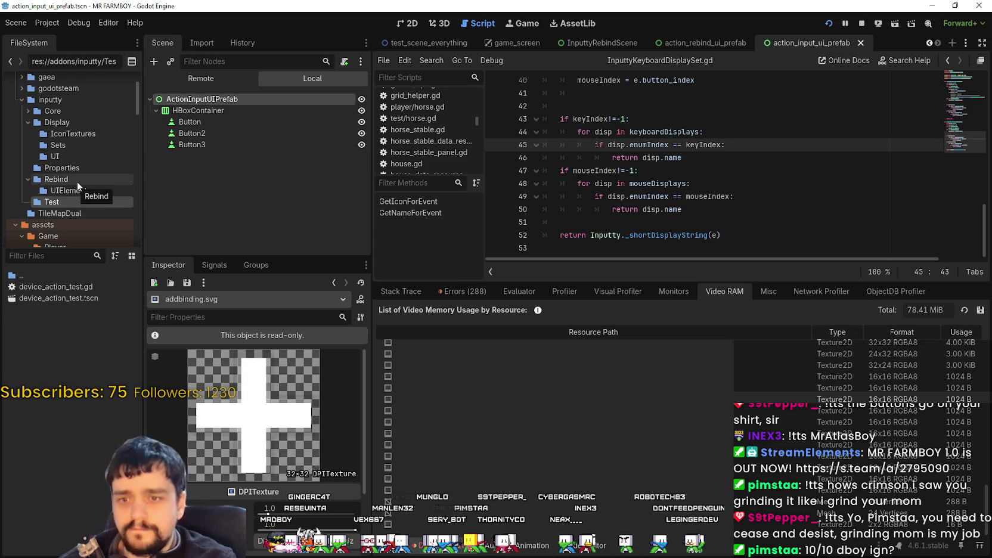
{"action": "scroll", "coordinate": [642, 402], "scroll_direction": "up", "scroll_amount": 5}
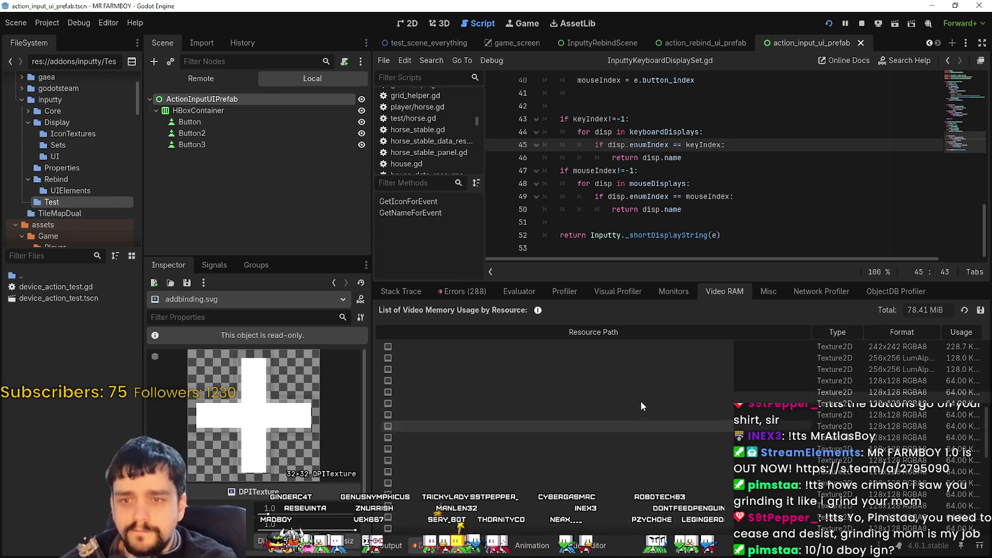
{"action": "left_click", "coordinate": [76, 111]}
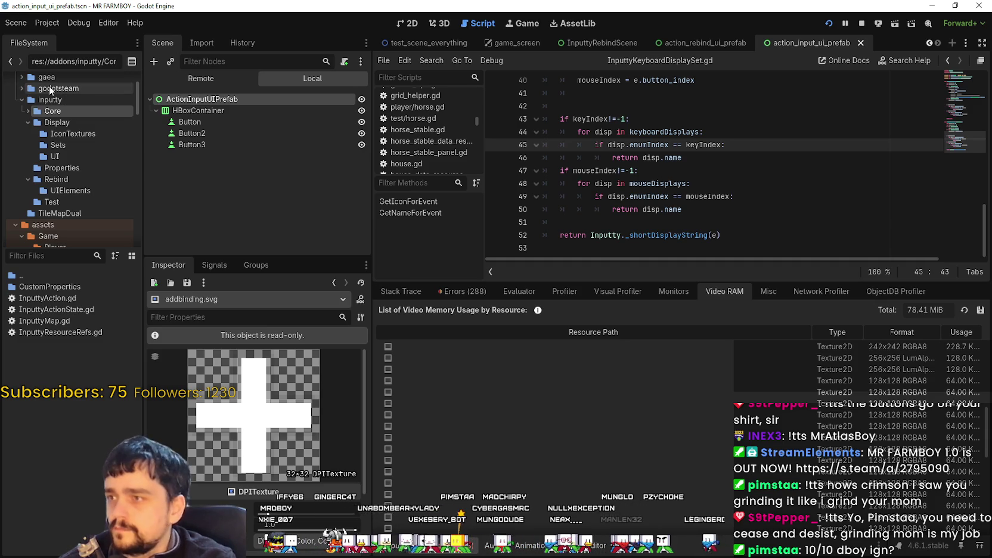
Expand godotsteam and look through its osx, win32 and libgodotsteam.macos subfolders.
{"action": "left_click", "coordinate": [27, 90]}
{"action": "scroll", "coordinate": [15, 140], "scroll_direction": "up", "scroll_amount": 3}
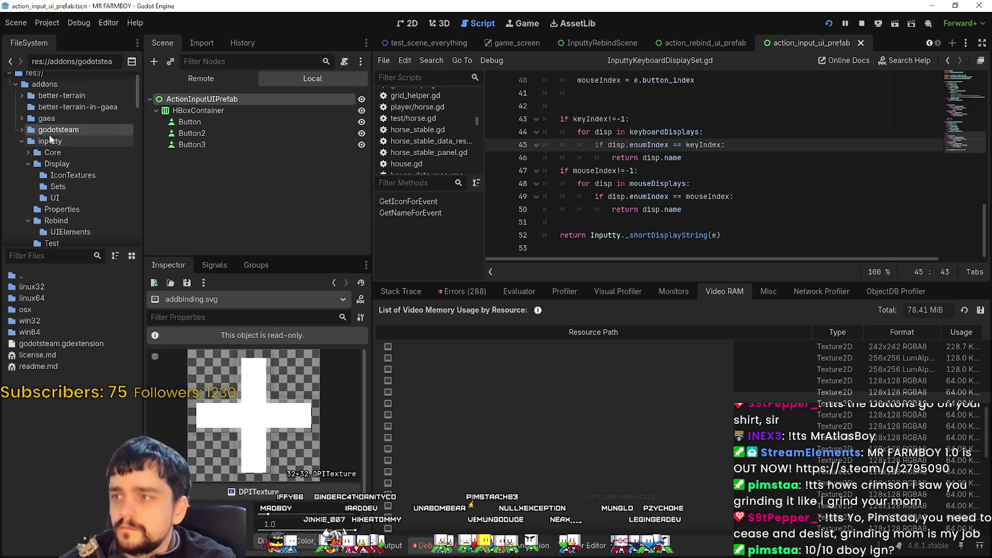
{"action": "left_click", "coordinate": [21, 130]}
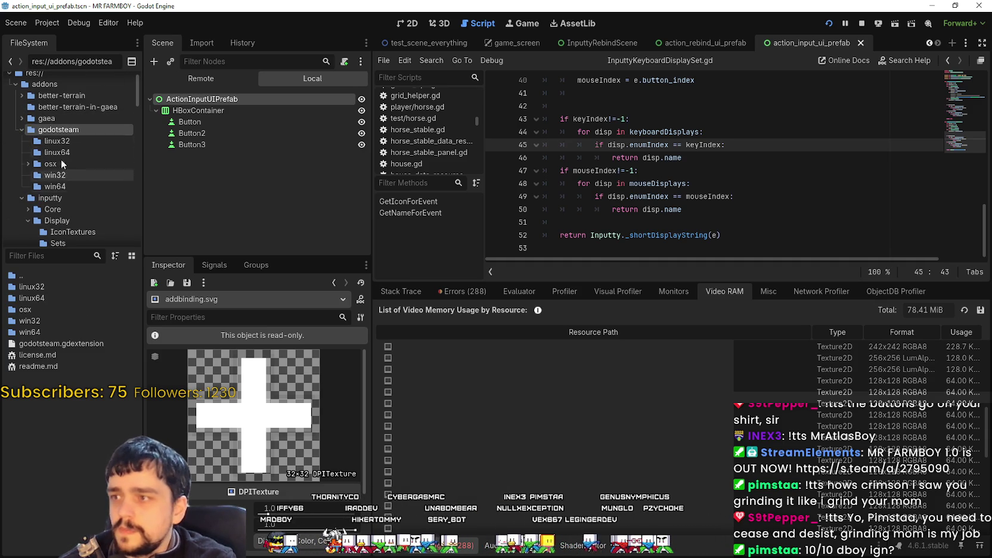
{"action": "left_click", "coordinate": [27, 163]}
{"action": "left_click", "coordinate": [59, 197]}
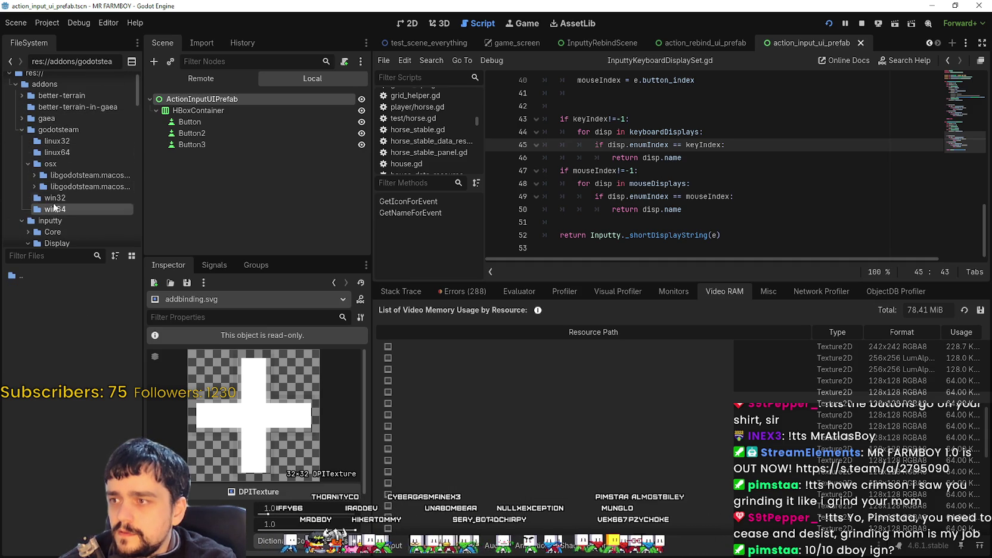
{"action": "left_click", "coordinate": [70, 187]}
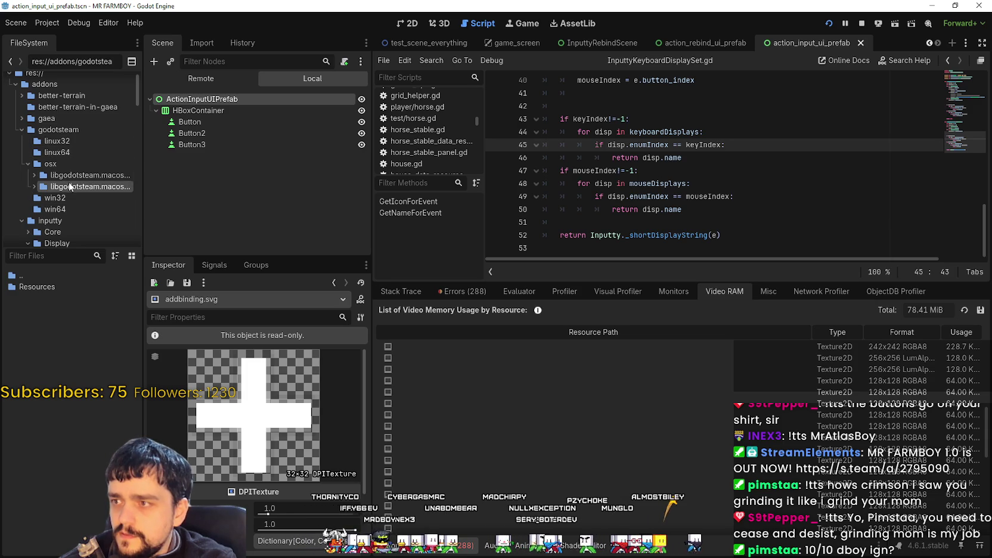
{"action": "left_click", "coordinate": [34, 174]}
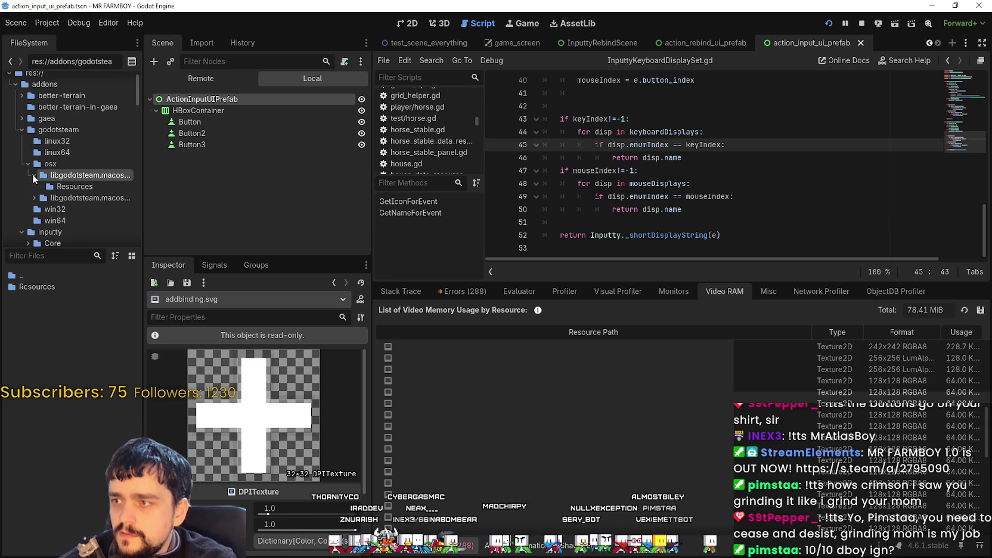
{"action": "left_click", "coordinate": [72, 188]}
{"action": "left_click", "coordinate": [49, 127]}
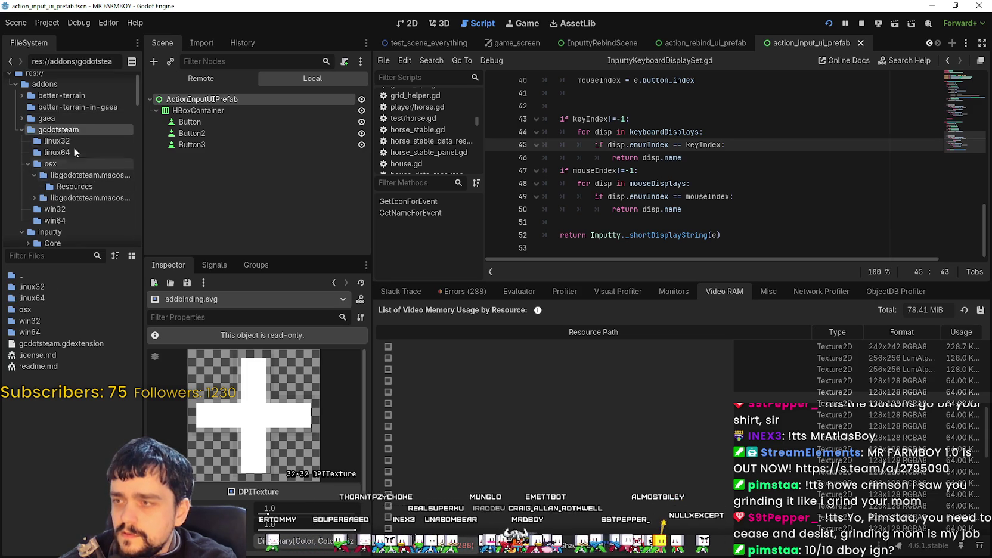
Select better-terrain, preview its icon.svg, and open its icons folder.
{"action": "left_click", "coordinate": [65, 97]}
{"action": "left_click", "coordinate": [40, 330]}
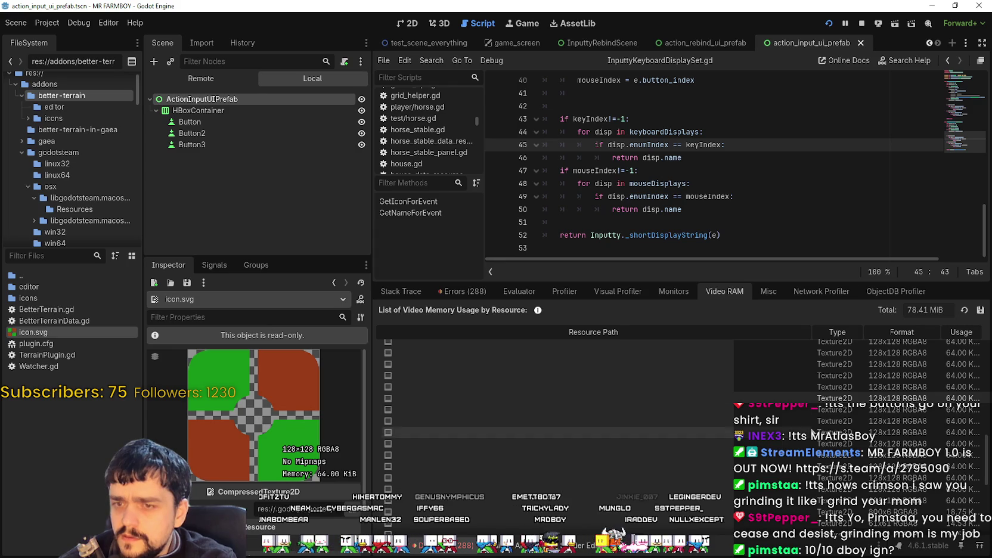
{"action": "mouse_move", "coordinate": [29, 326]}
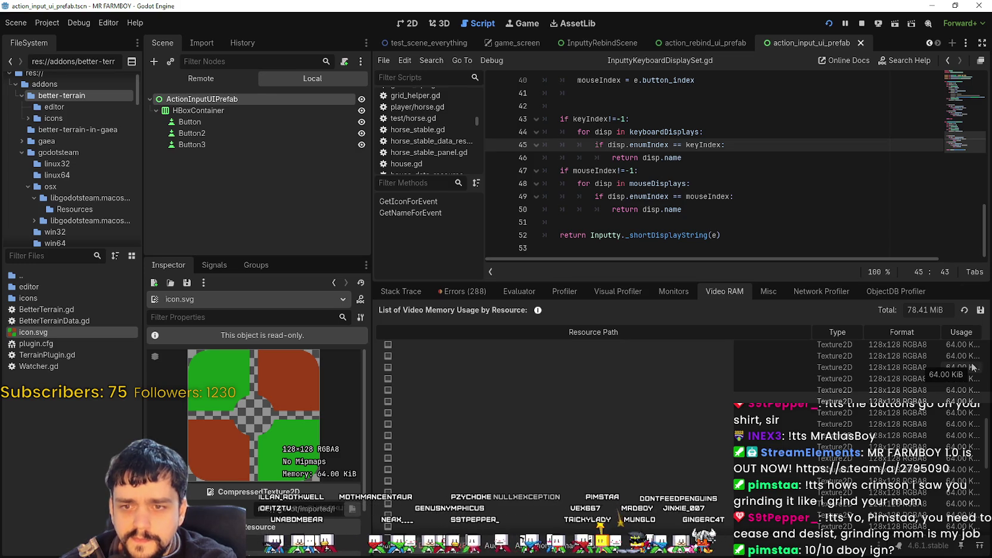
{"action": "double_click", "coordinate": [22, 299]}
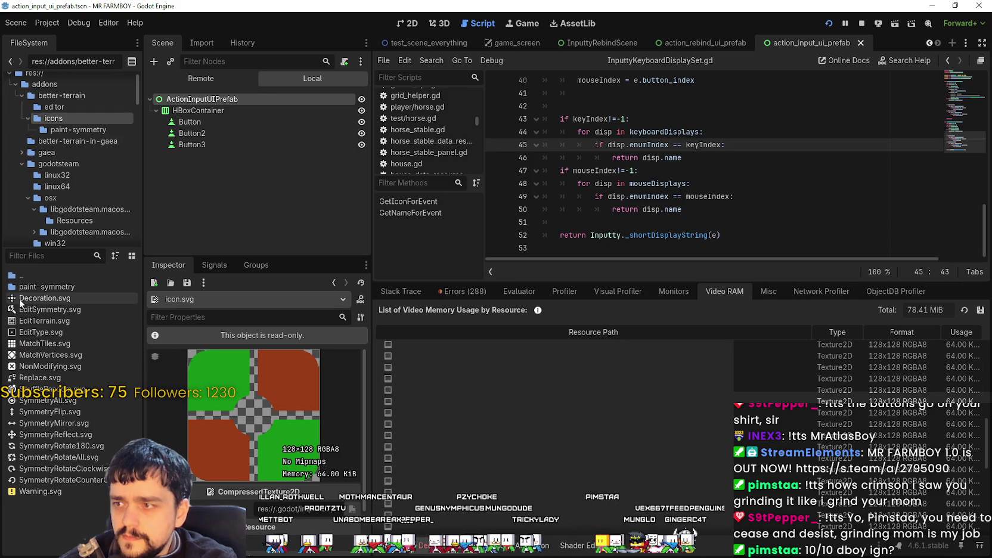
Preview the Decoration.svg, SymmetryFlip.svg and SymmetryReflect.svg icons.
{"action": "left_click", "coordinate": [56, 297]}
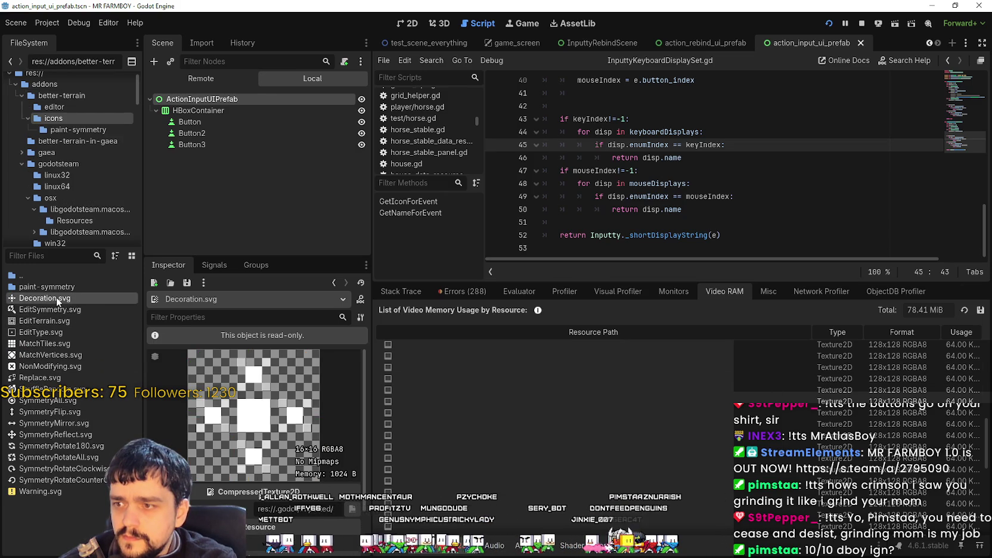
{"action": "left_click", "coordinate": [49, 411]}
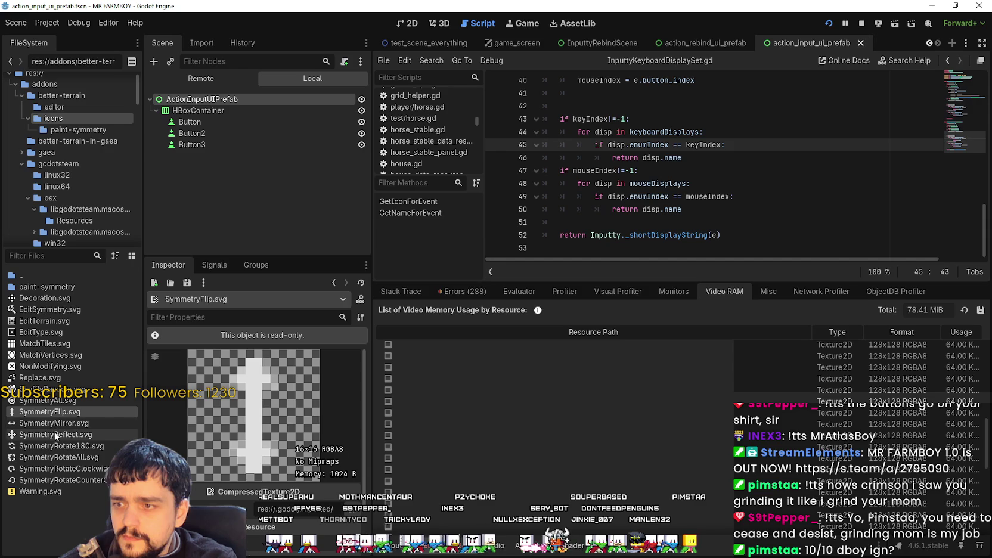
{"action": "left_click", "coordinate": [55, 435]}
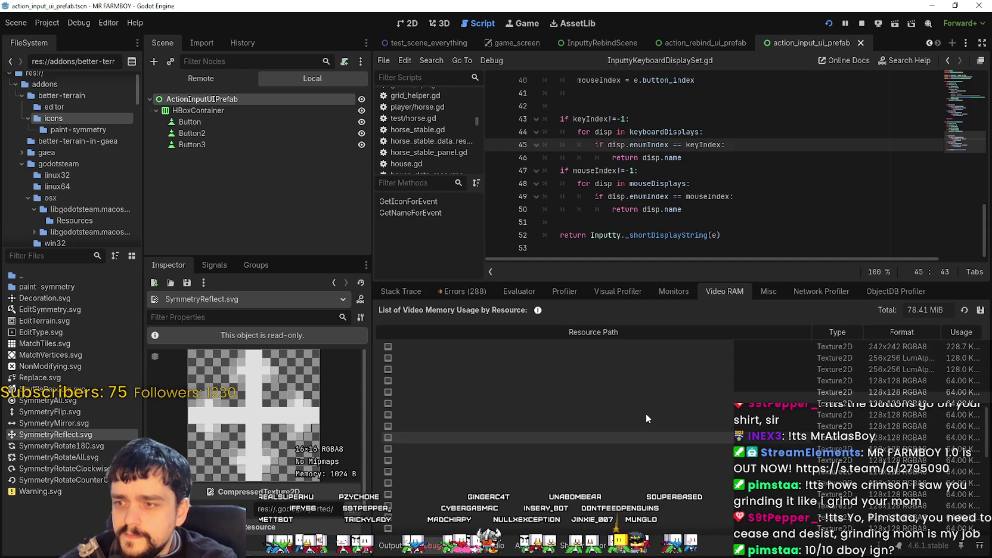
Resize the debugger panel and check Video RAM usage, glancing briefly at Monitors.
{"action": "mouse_move", "coordinate": [987, 407]}
{"action": "left_mouse_down"}
{"action": "mouse_move", "coordinate": [987, 501]}
{"action": "mouse_move", "coordinate": [982, 332]}
{"action": "left_mouse_up"}
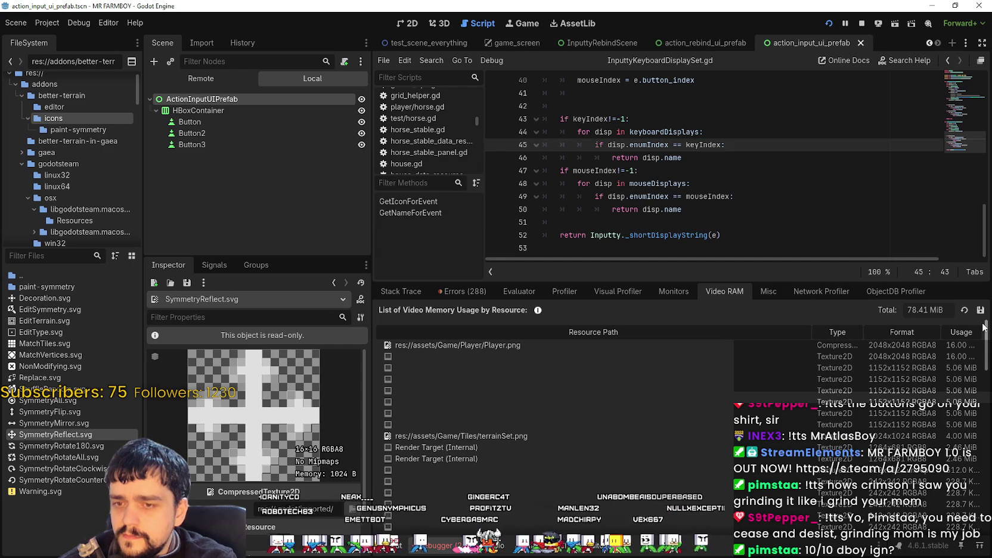
{"action": "left_click_drag", "start_coordinate": [981, 337], "coordinate": [984, 411]}
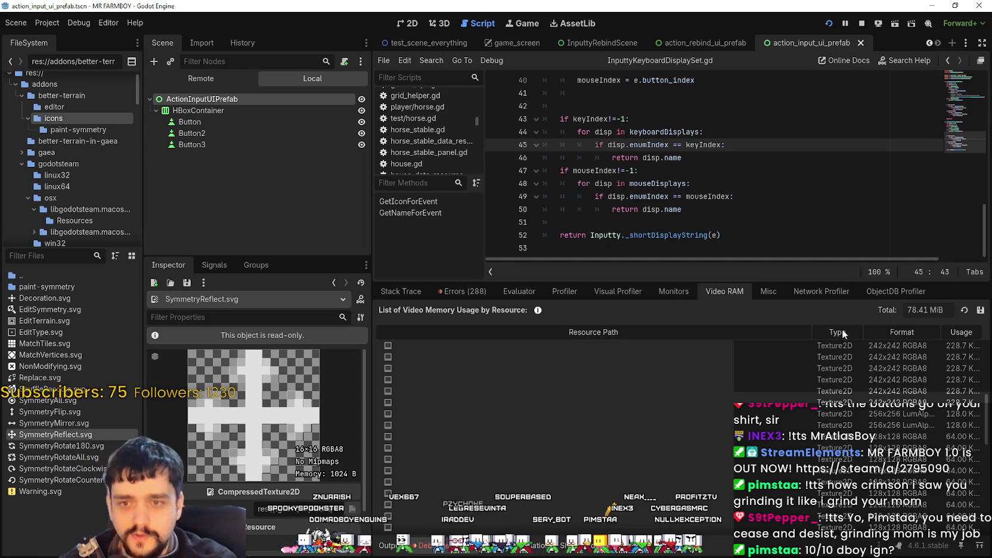
{"action": "scroll", "coordinate": [845, 473], "scroll_direction": "down", "scroll_amount": 5}
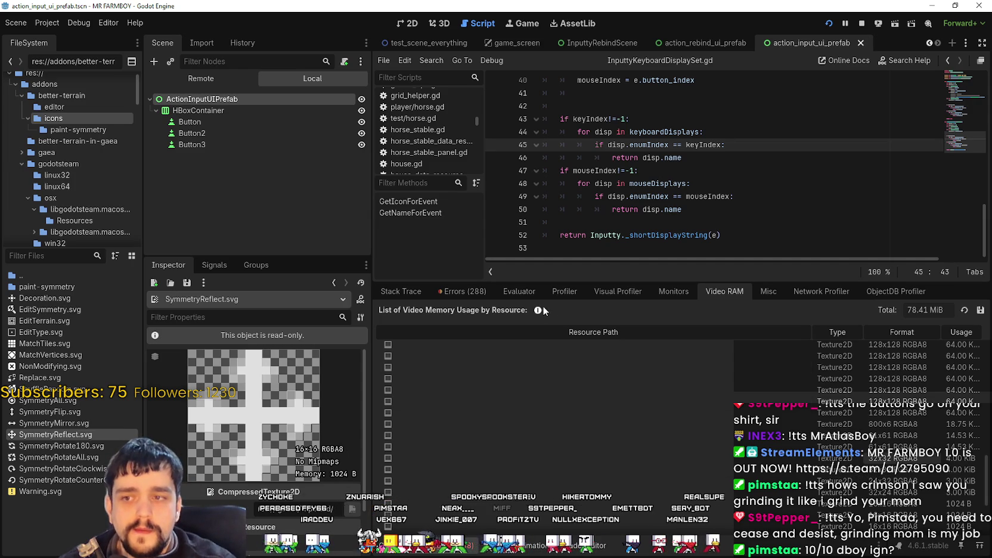
{"action": "mouse_move", "coordinate": [539, 310]}
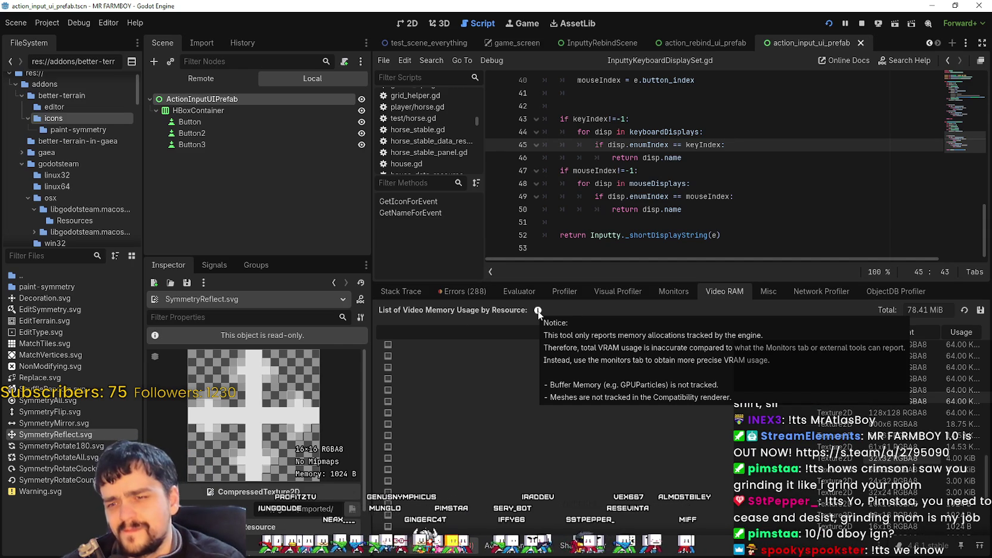
{"action": "left_click", "coordinate": [684, 292]}
{"action": "left_click", "coordinate": [716, 292]}
Scroll through the Video RAM texture list to review memory usage.
{"action": "scroll", "coordinate": [607, 440], "scroll_direction": "down", "scroll_amount": 3}
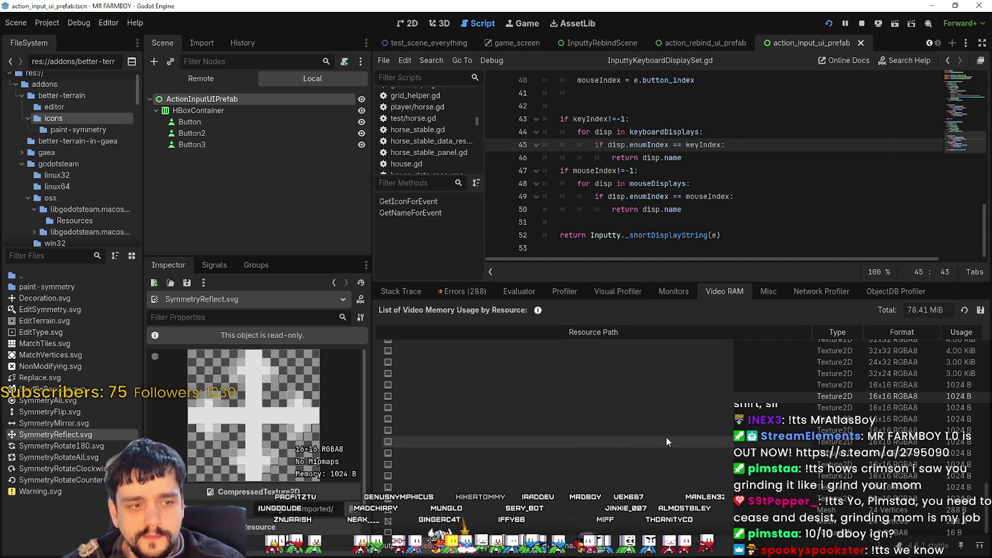
{"action": "scroll", "coordinate": [686, 439], "scroll_direction": "up", "scroll_amount": 10}
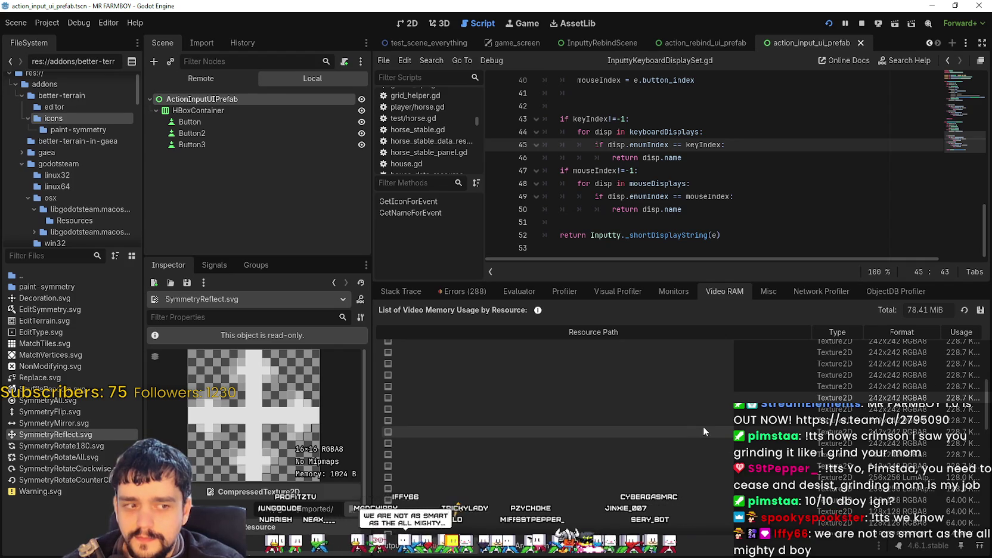
{"action": "scroll", "coordinate": [703, 426], "scroll_direction": "up", "scroll_amount": 1}
{"action": "scroll", "coordinate": [705, 422], "scroll_direction": "up", "scroll_amount": 3}
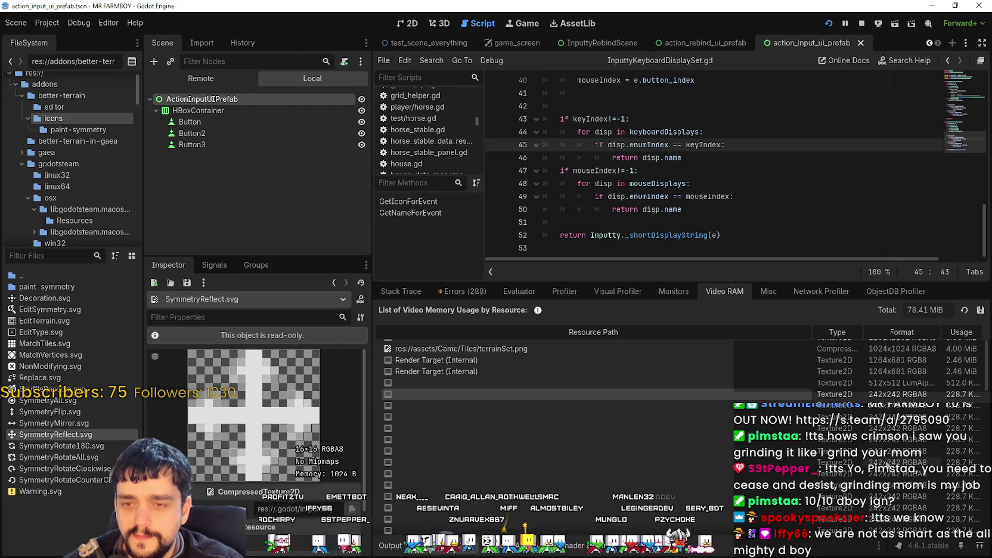
{"action": "scroll", "coordinate": [956, 494], "scroll_direction": "up", "scroll_amount": 5}
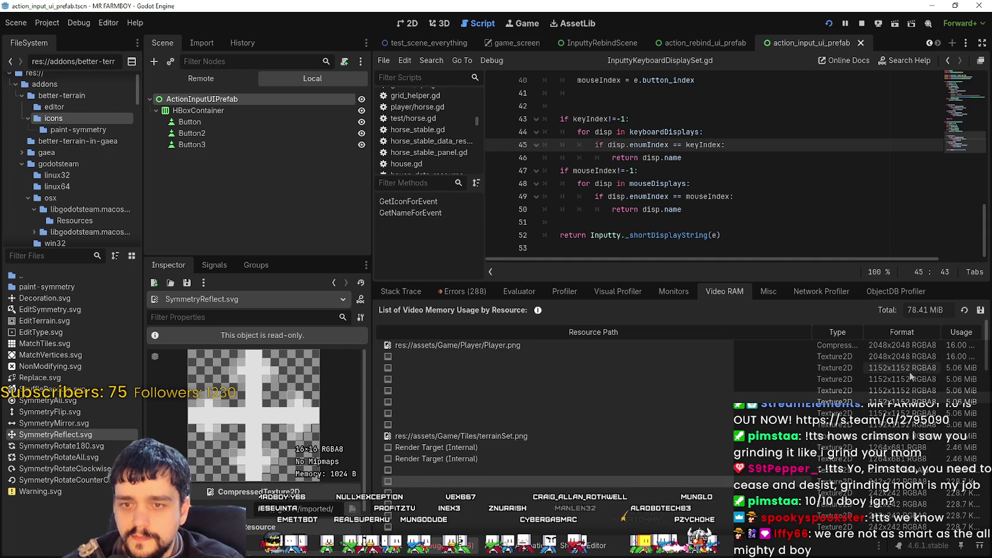
{"action": "scroll", "coordinate": [492, 436], "scroll_direction": "down", "scroll_amount": 3}
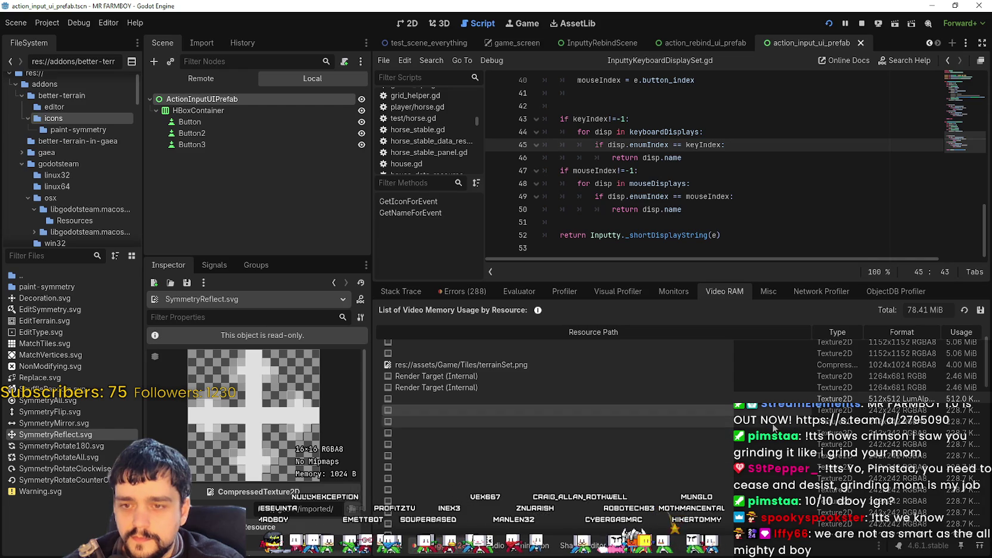
{"action": "scroll", "coordinate": [691, 475], "scroll_direction": "down", "scroll_amount": 3}
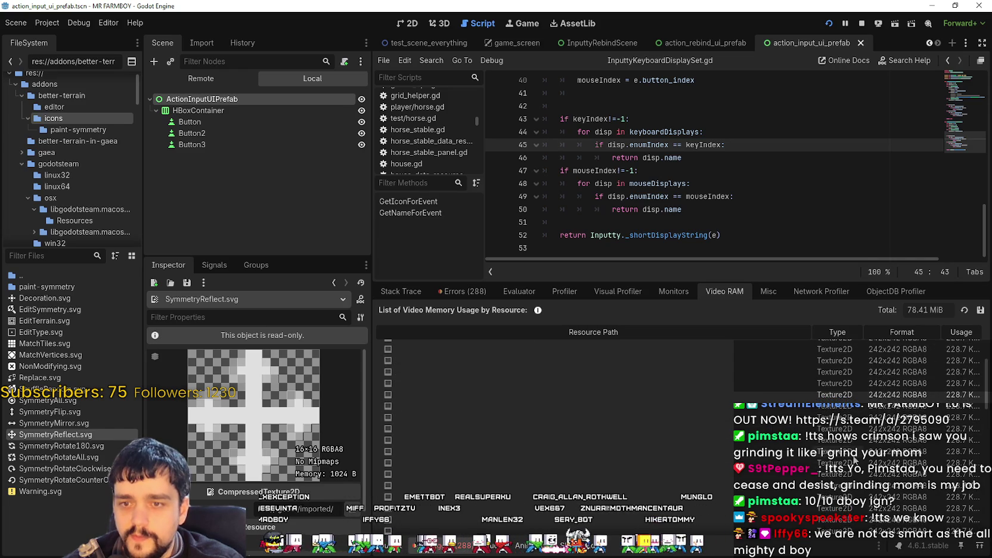
{"action": "scroll", "coordinate": [664, 420], "scroll_direction": "up", "scroll_amount": 2}
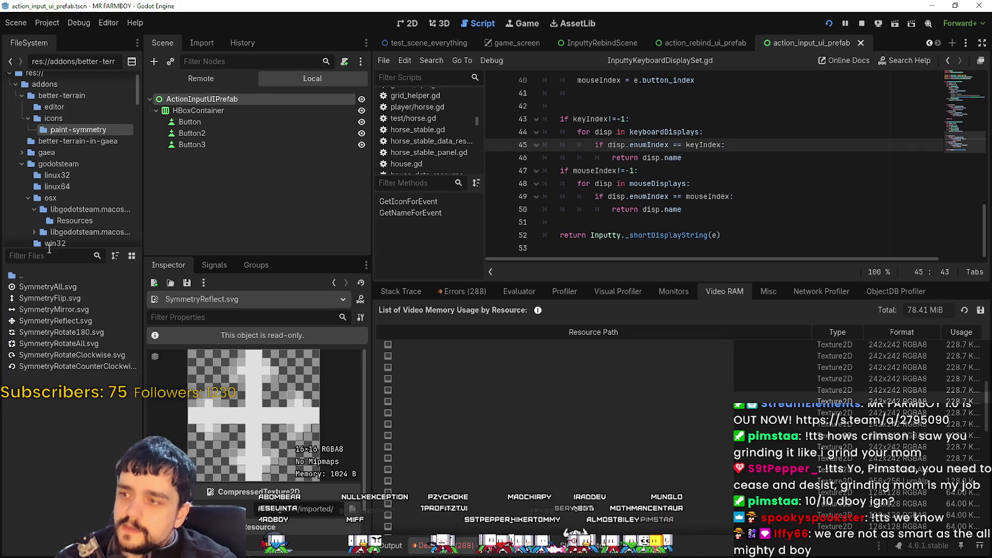
Browse the gaea addon's renderers folder, then close the running game with F8.
{"action": "left_click", "coordinate": [33, 142]}
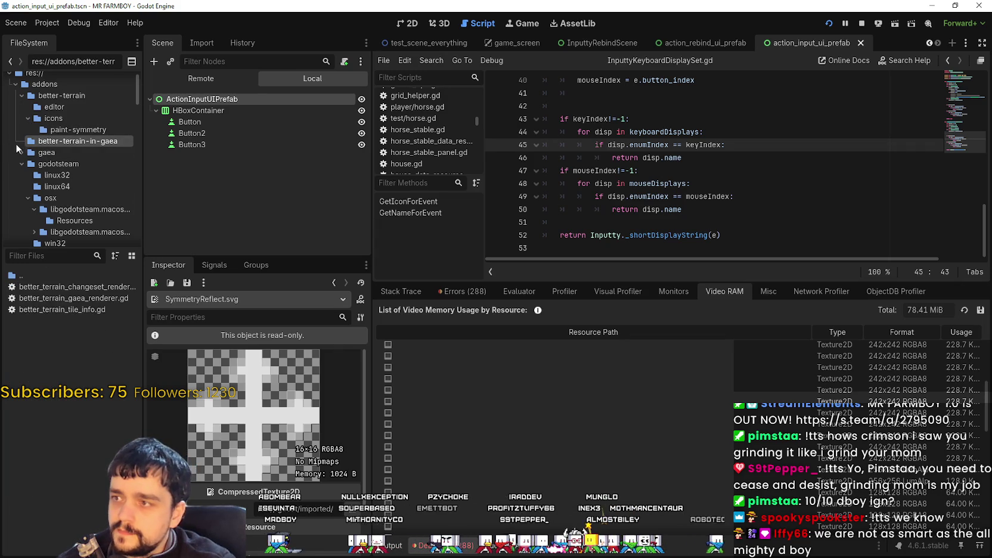
{"action": "left_click", "coordinate": [18, 153]}
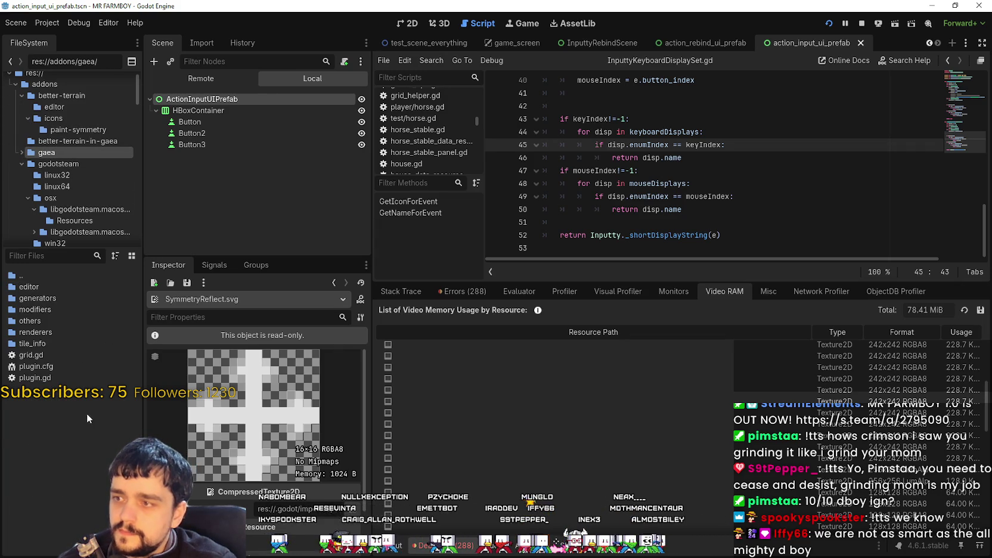
{"action": "double_click", "coordinate": [36, 332]}
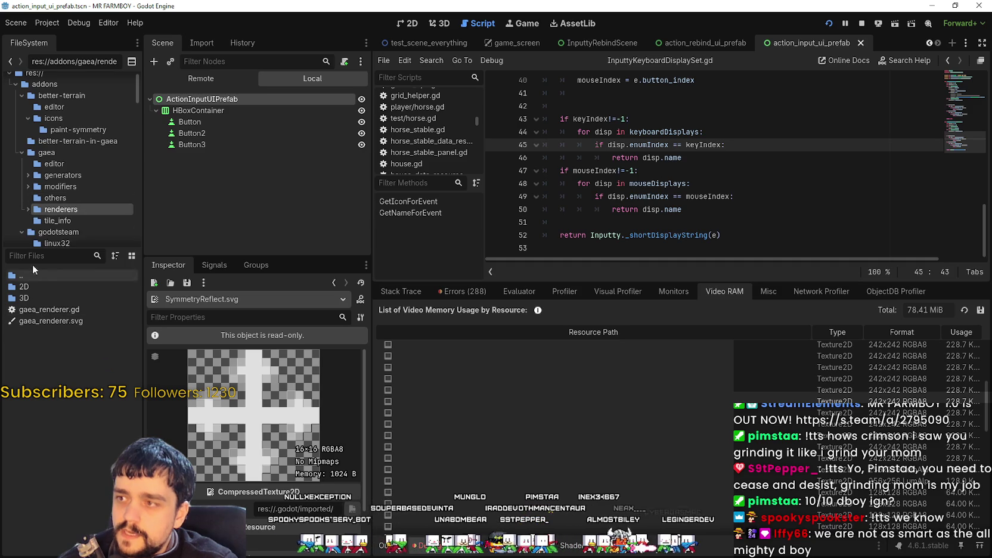
{"action": "scroll", "coordinate": [72, 191], "scroll_direction": "down", "scroll_amount": 2}
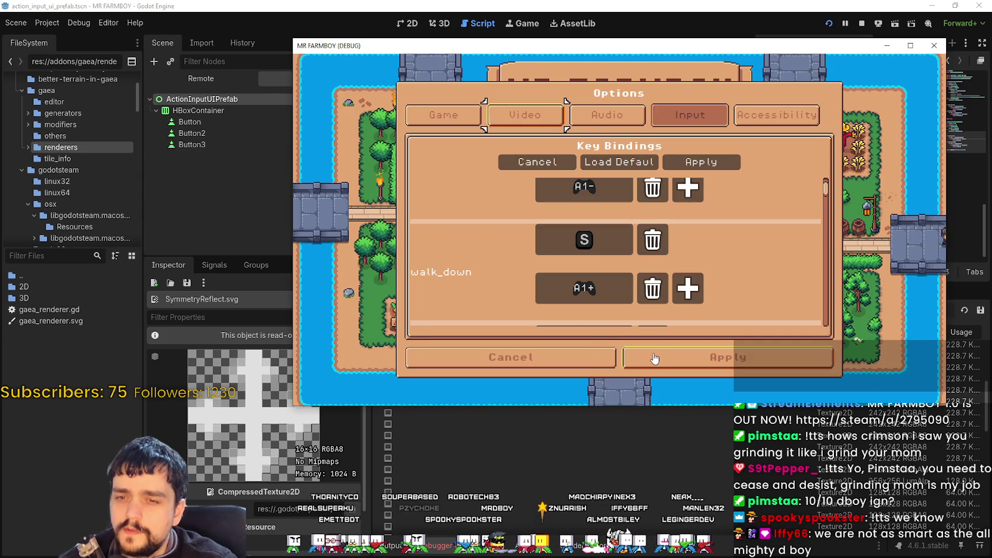
{"action": "key", "text": "F8"}
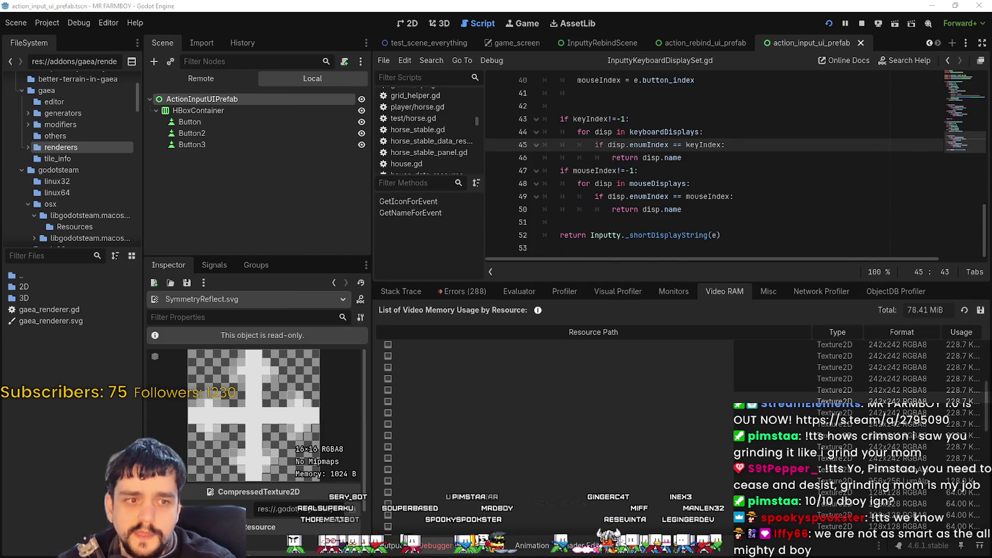
Refresh the Video RAM usage list and scroll through its textures.
{"action": "left_click", "coordinate": [965, 310]}
{"action": "scroll", "coordinate": [915, 433], "scroll_direction": "up", "scroll_amount": 2}
{"action": "scroll", "coordinate": [915, 433], "scroll_direction": "down", "scroll_amount": 1}
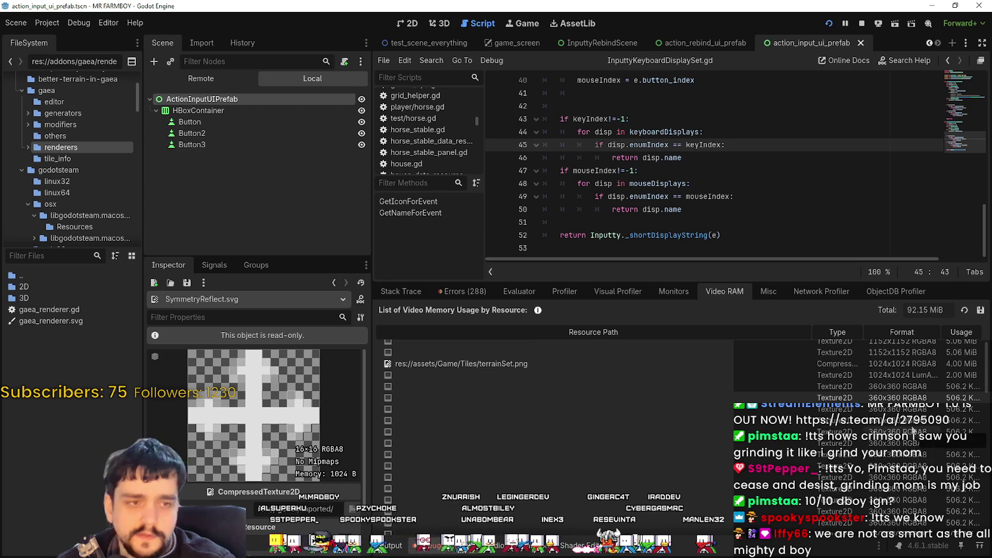
{"action": "scroll", "coordinate": [910, 427], "scroll_direction": "down", "scroll_amount": 2}
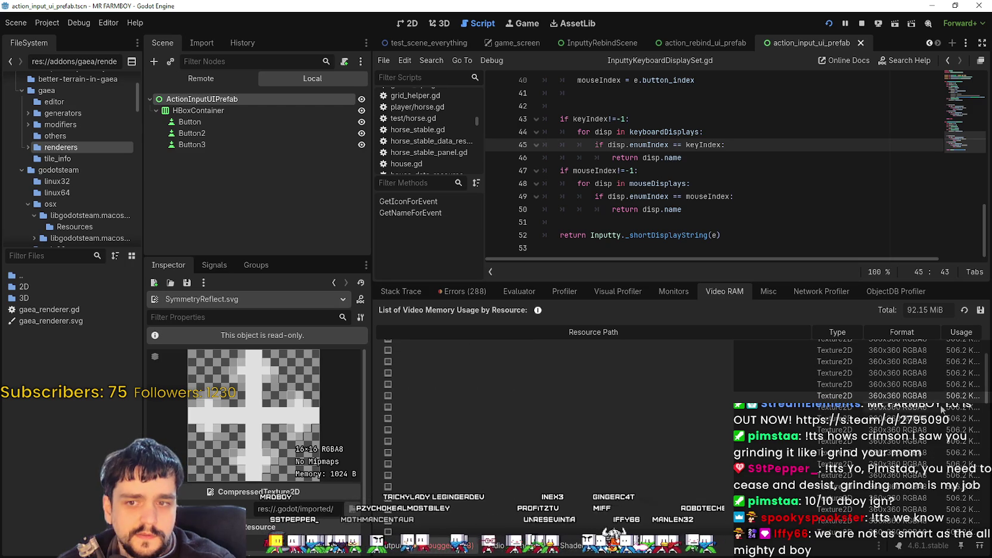
{"action": "left_click_drag", "start_coordinate": [988, 384], "coordinate": [988, 444]}
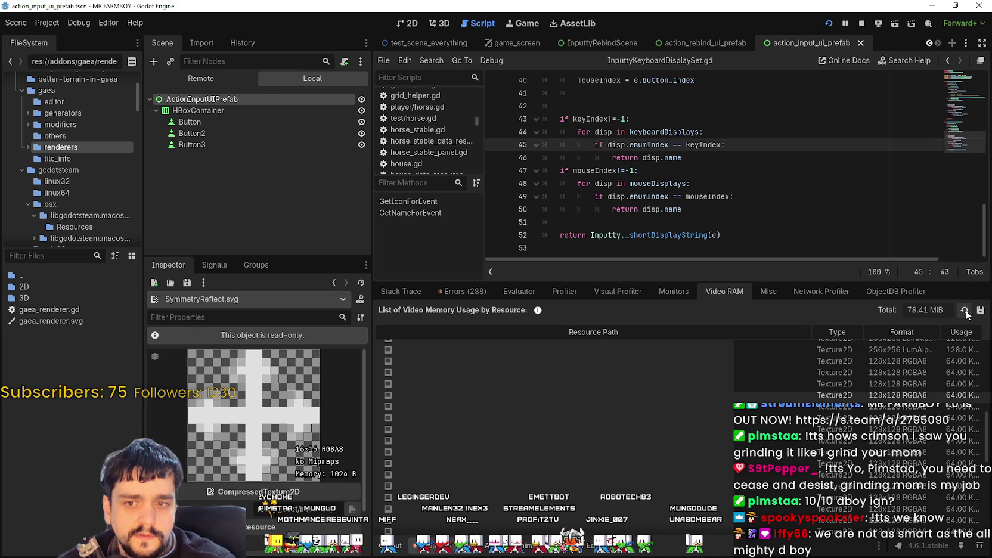
{"action": "scroll", "coordinate": [952, 368], "scroll_direction": "down", "scroll_amount": 3}
{"action": "scroll", "coordinate": [917, 444], "scroll_direction": "up", "scroll_amount": 5}
{"action": "scroll", "coordinate": [918, 444], "scroll_direction": "up", "scroll_amount": 5}
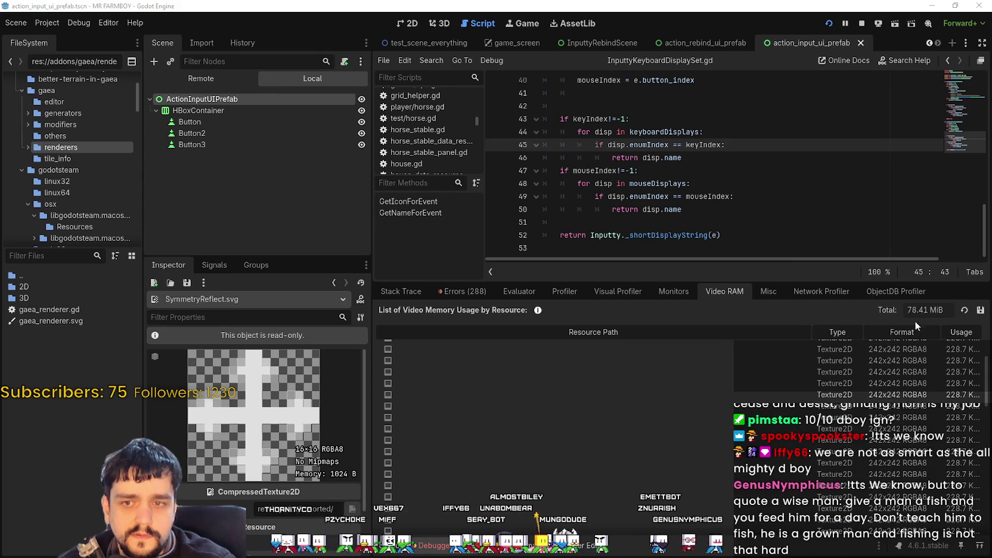
Refresh the Video RAM list again and review it down to a 70.10 MiB total.
{"action": "left_click", "coordinate": [962, 310]}
{"action": "scroll", "coordinate": [924, 421], "scroll_direction": "up", "scroll_amount": 5}
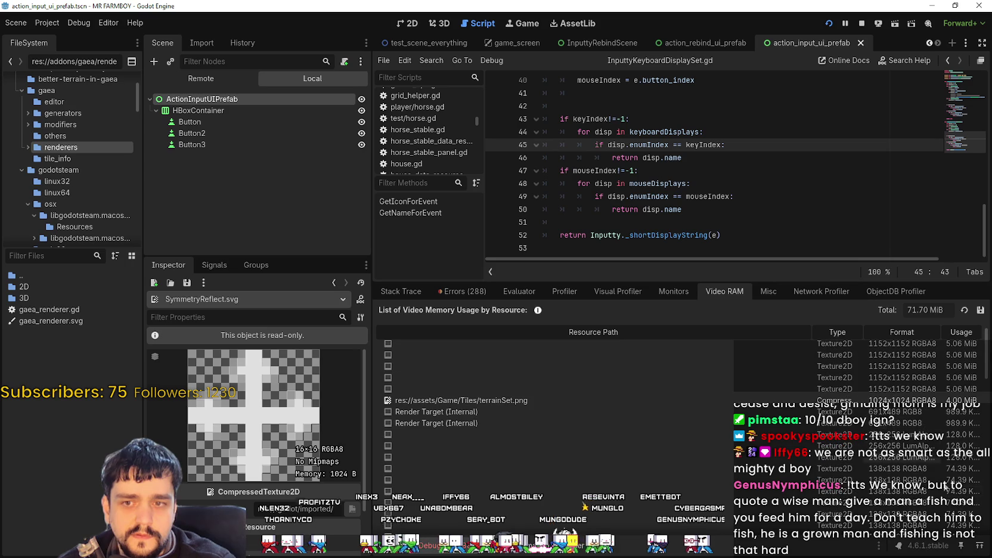
{"action": "scroll", "coordinate": [931, 479], "scroll_direction": "up", "scroll_amount": 1}
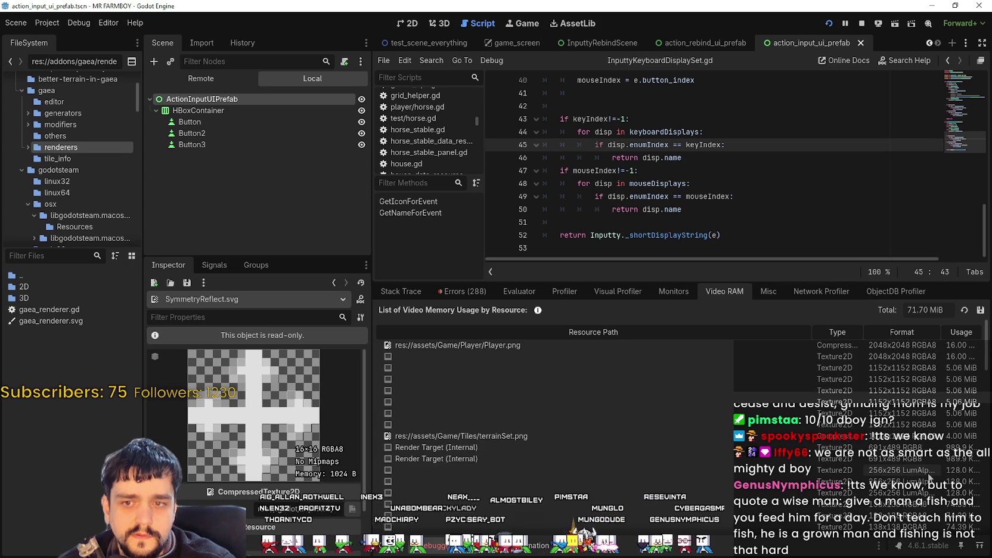
{"action": "scroll", "coordinate": [925, 471], "scroll_direction": "down", "scroll_amount": 3}
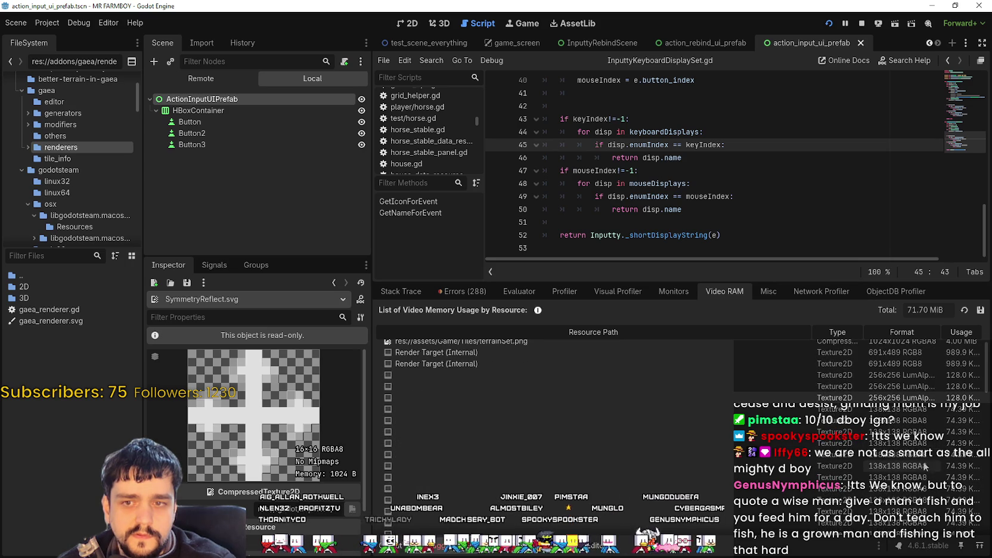
{"action": "scroll", "coordinate": [925, 471], "scroll_direction": "down", "scroll_amount": 2}
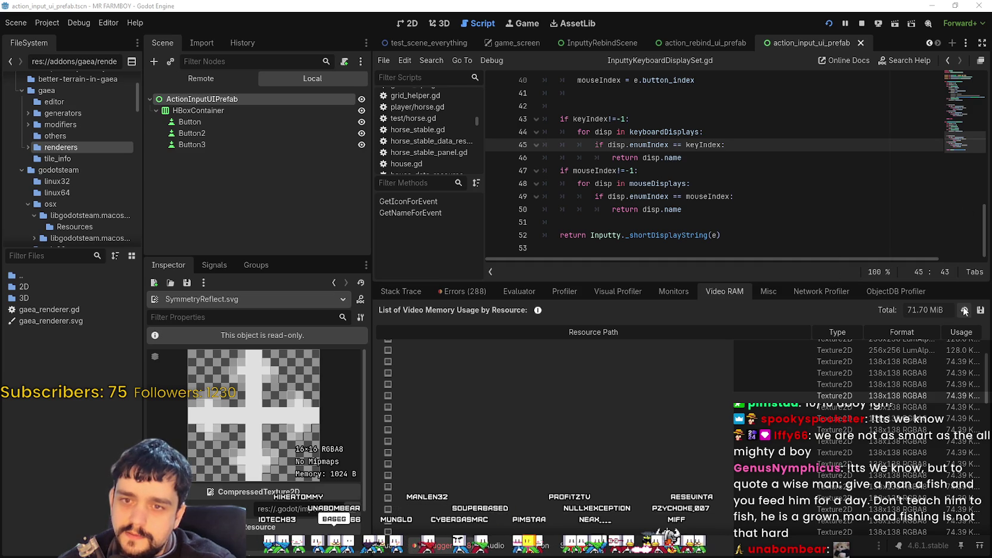
{"action": "scroll", "coordinate": [955, 399], "scroll_direction": "down", "scroll_amount": 10}
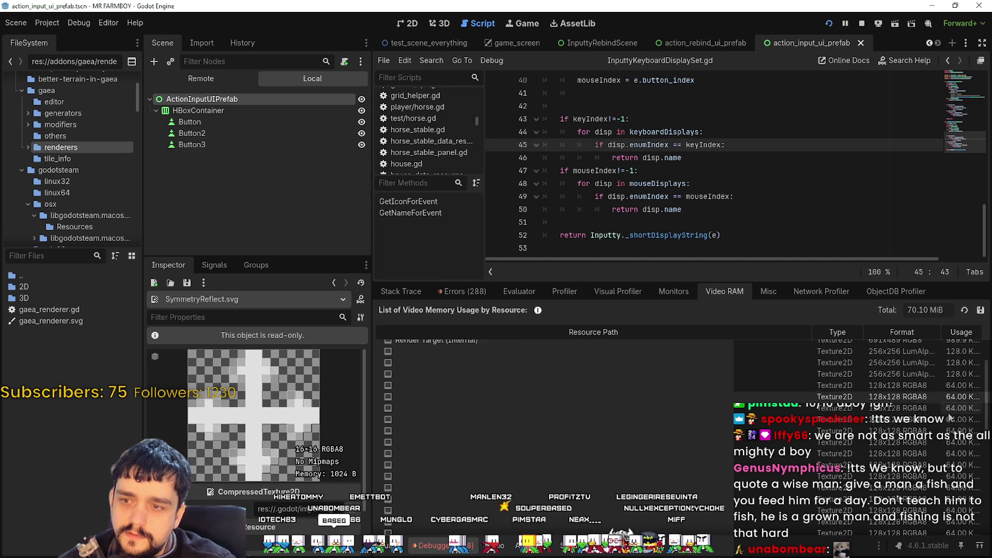
{"action": "scroll", "coordinate": [932, 461], "scroll_direction": "down", "scroll_amount": 2}
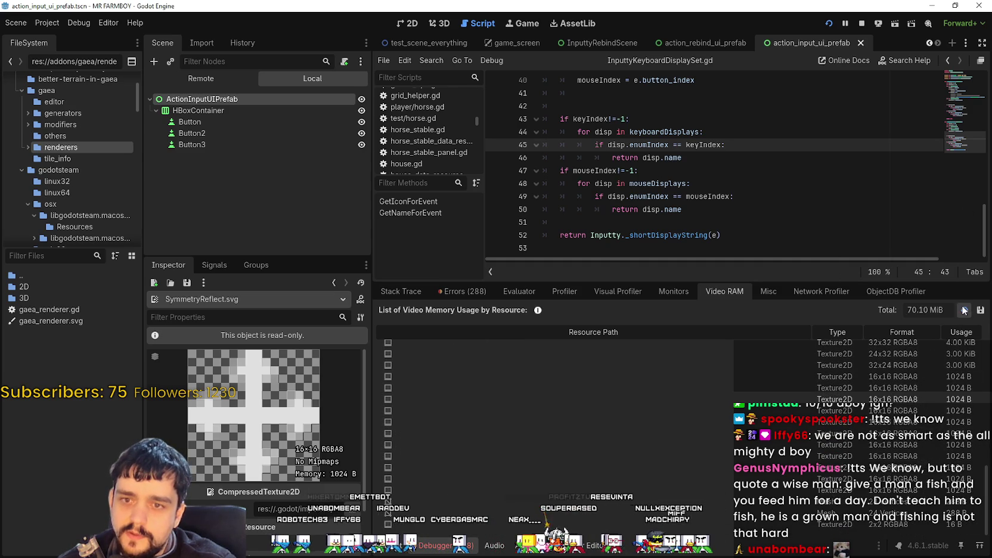
{"action": "scroll", "coordinate": [921, 401], "scroll_direction": "up", "scroll_amount": 15}
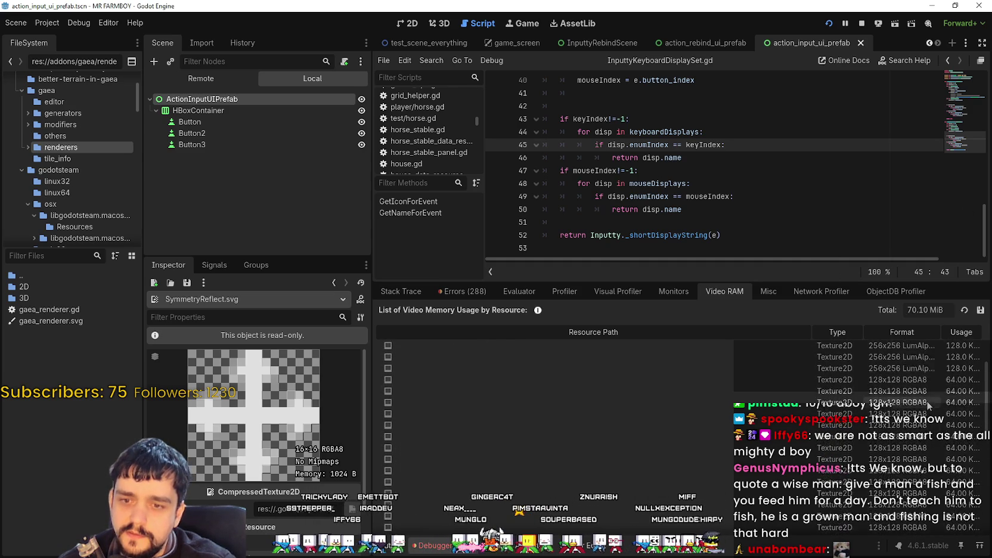
{"action": "scroll", "coordinate": [925, 393], "scroll_direction": "down", "scroll_amount": 3}
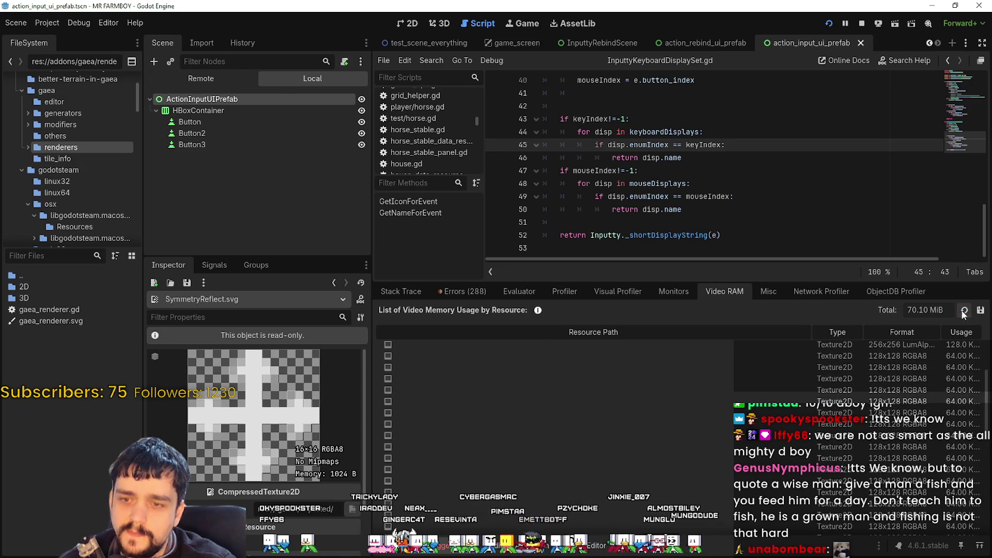
{"action": "scroll", "coordinate": [985, 382], "scroll_direction": "up", "scroll_amount": 2}
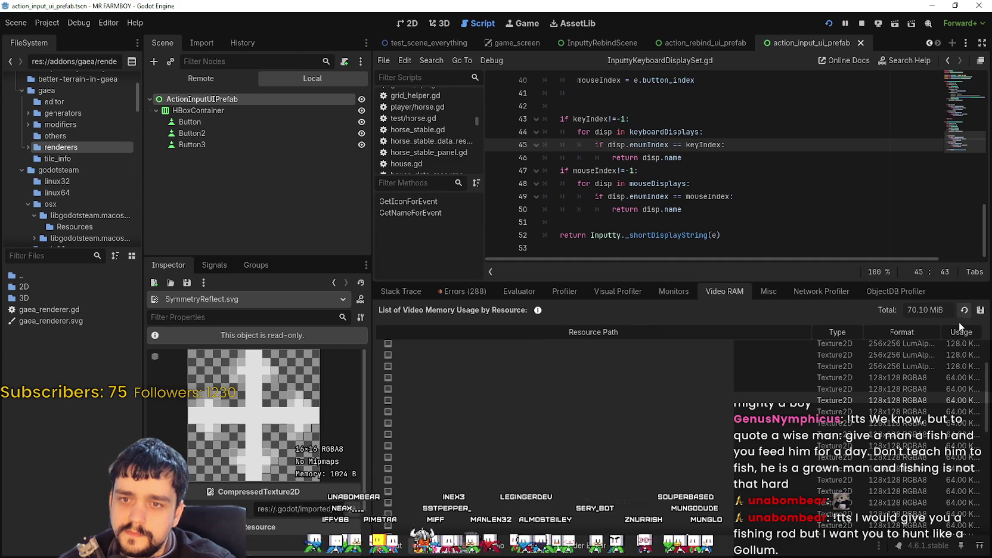
{"action": "left_click", "coordinate": [739, 185]}
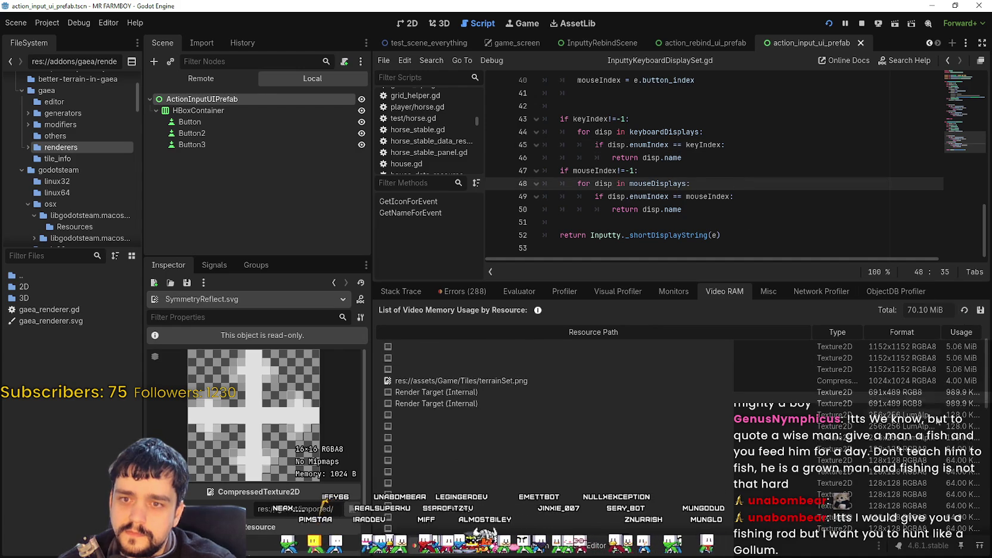
{"action": "scroll", "coordinate": [859, 388], "scroll_direction": "up", "scroll_amount": 1}
{"action": "scroll", "coordinate": [858, 384], "scroll_direction": "down", "scroll_amount": 5}
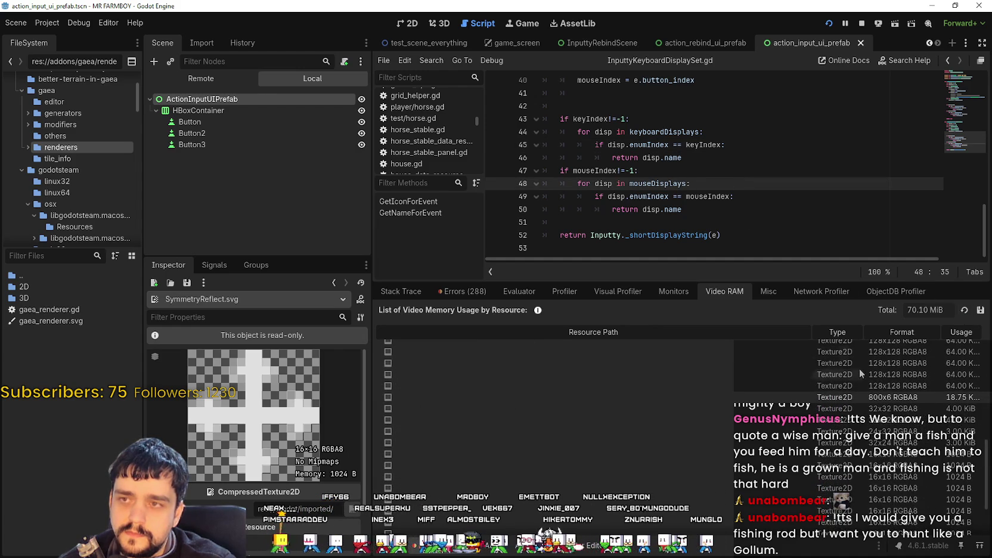
Stop the running game and switch to the options_menu scene tab in the 2D view.
{"action": "left_click", "coordinate": [863, 26]}
{"action": "key", "text": "Up"}
{"action": "key", "text": "Up"}
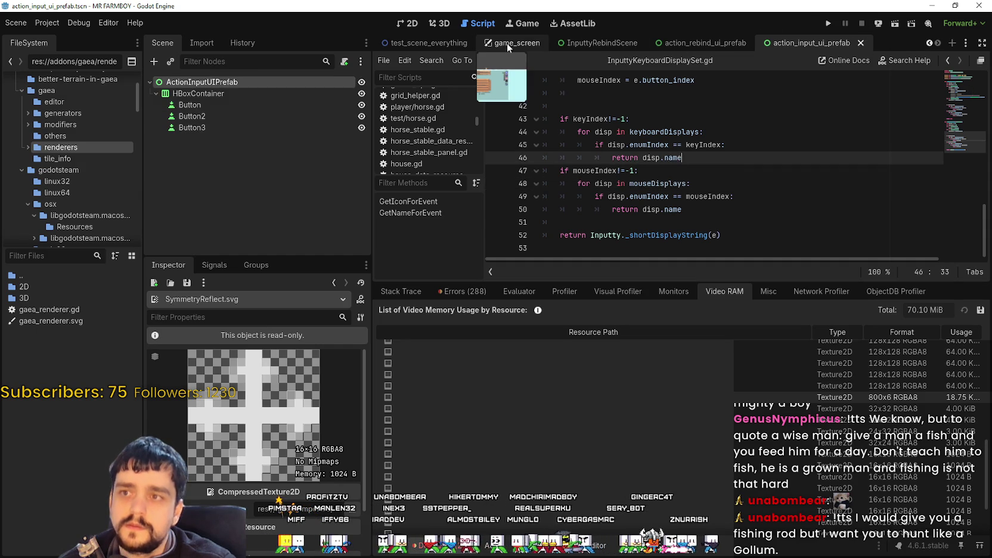
{"action": "left_click", "coordinate": [932, 43]}
{"action": "left_click", "coordinate": [554, 43]}
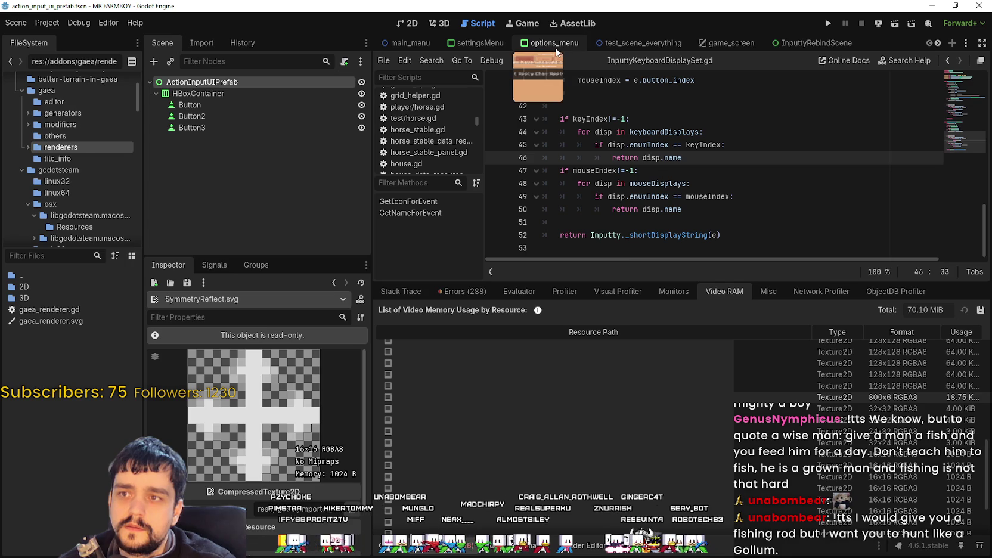
{"action": "left_click", "coordinate": [410, 24]}
{"action": "scroll", "coordinate": [287, 243], "scroll_direction": "down", "scroll_amount": 5}
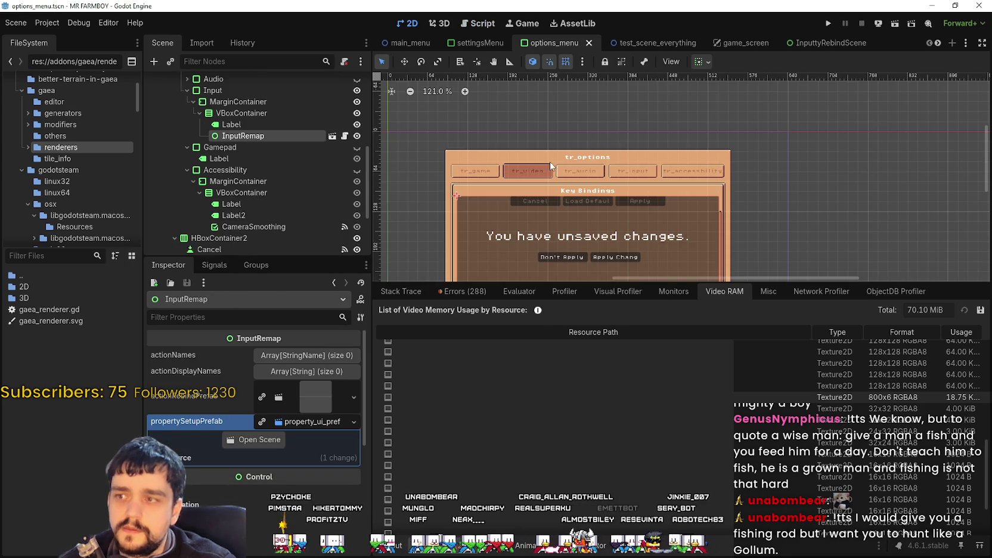
Begin deleting the InputRemap node from the Scene dock, then cancel the confirmation.
{"action": "scroll", "coordinate": [550, 161], "scroll_direction": "down", "scroll_amount": 2}
{"action": "scroll", "coordinate": [417, 158], "scroll_direction": "up", "scroll_amount": 1}
{"action": "right_click", "coordinate": [262, 135]}
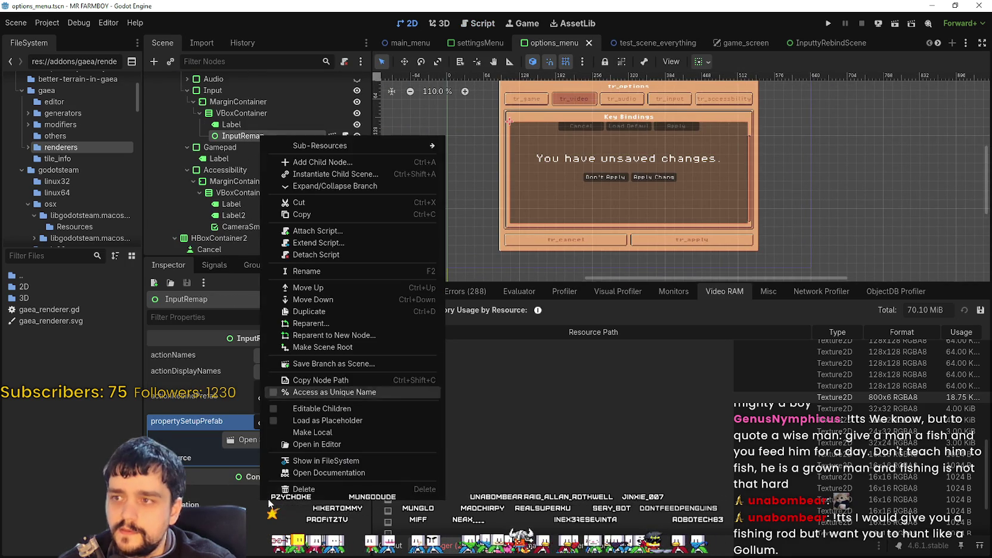
{"action": "left_click", "coordinate": [286, 490]}
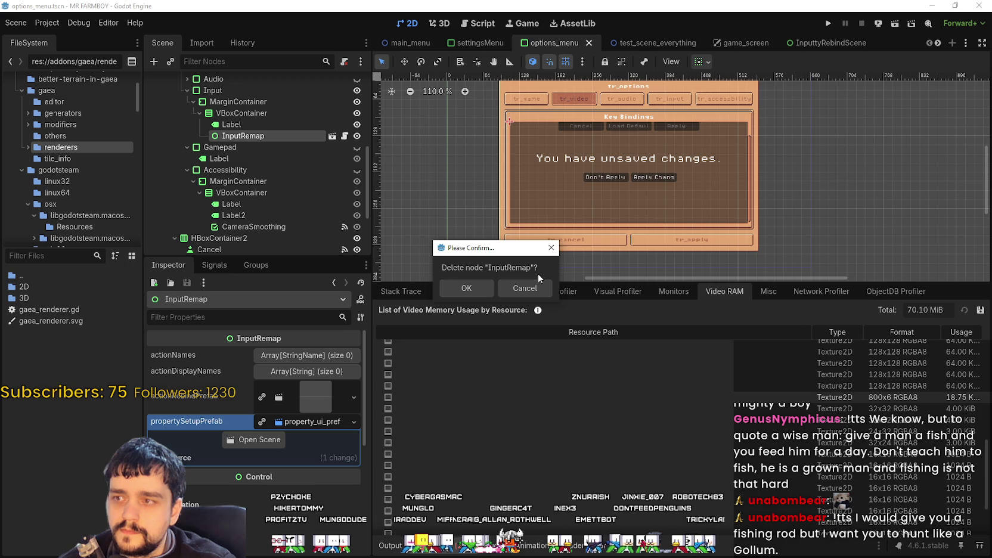
{"action": "left_click", "coordinate": [539, 292]}
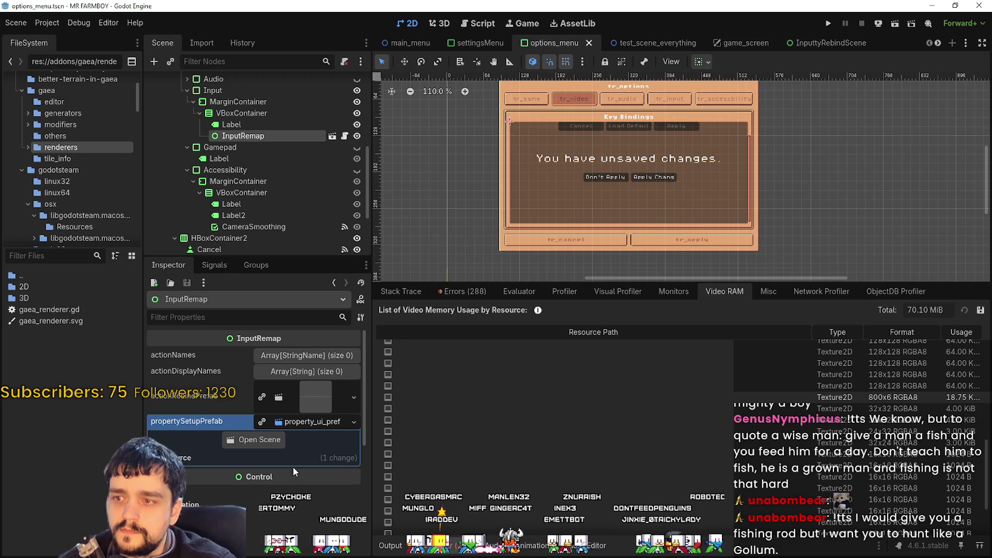
{"action": "left_click", "coordinate": [310, 426]}
Delete the InputRemap node from options_menu, confirm, and run the game again.
{"action": "right_click", "coordinate": [242, 136]}
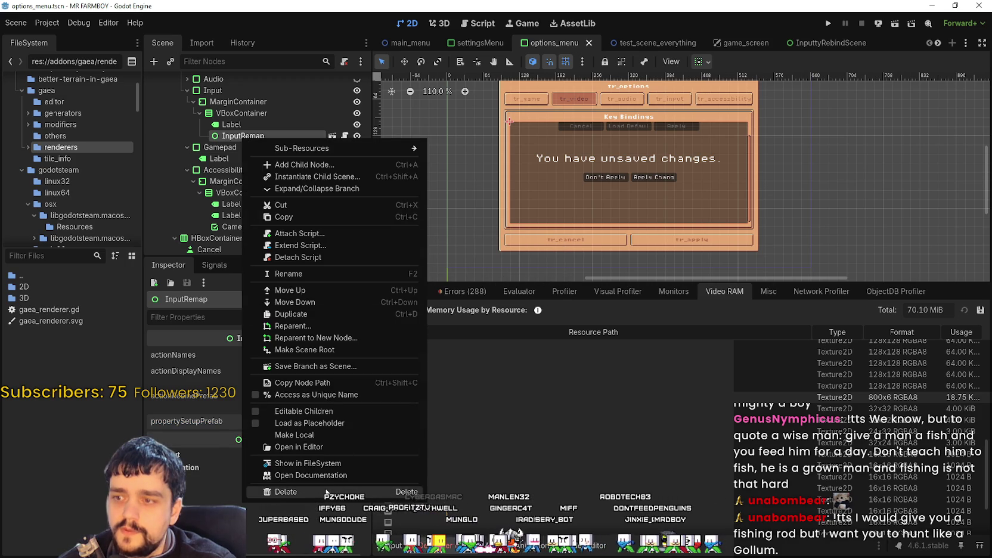
{"action": "left_click", "coordinate": [271, 496]}
{"action": "left_click", "coordinate": [473, 288]}
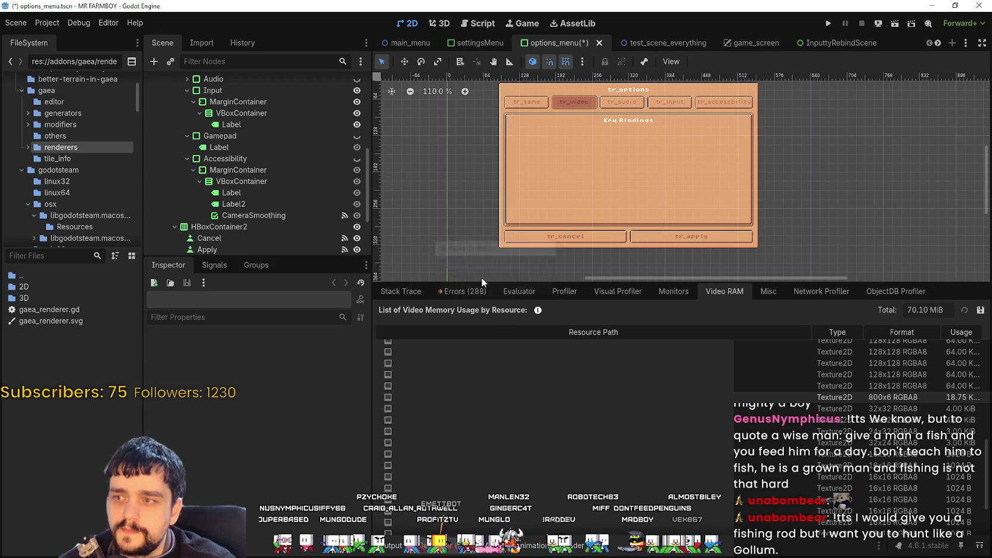
{"action": "left_click", "coordinate": [832, 23]}
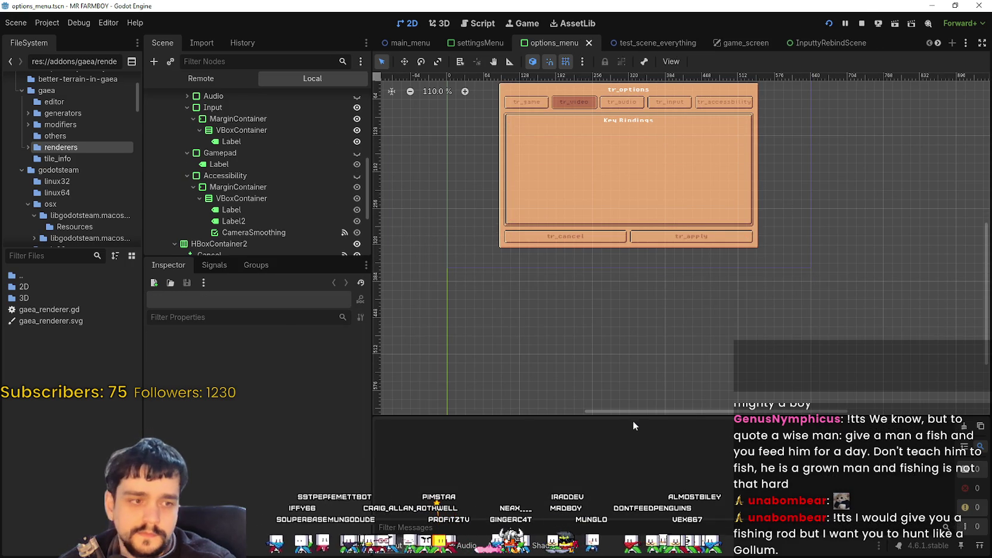
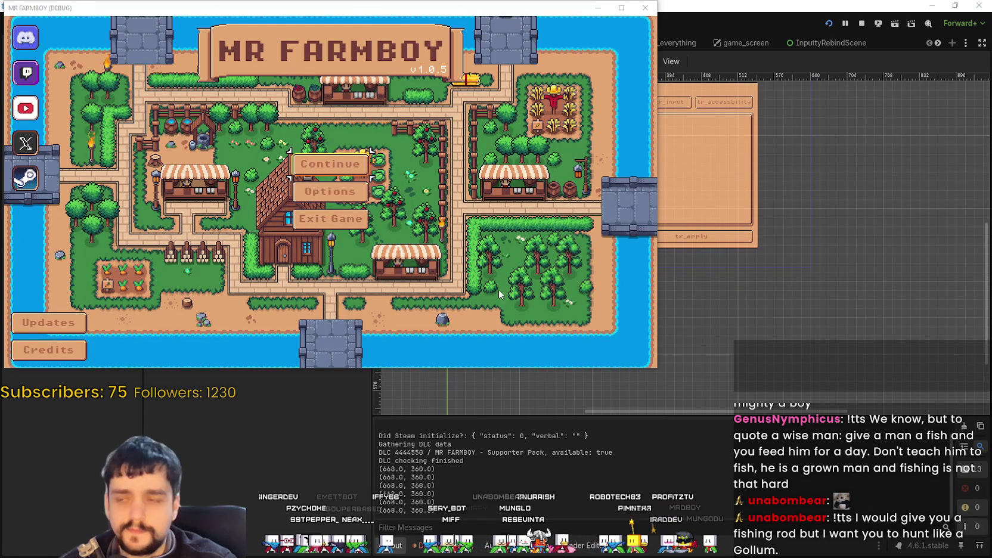
Refresh the Video RAM list to a 72.08 MiB total, then move the game menu focus to Options.
{"action": "left_click", "coordinate": [961, 341]}
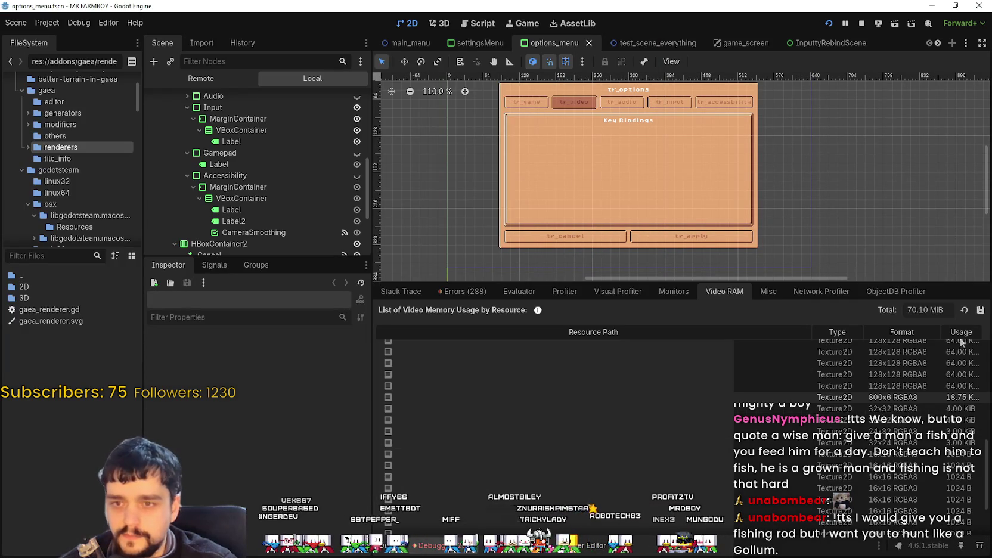
{"action": "left_click", "coordinate": [965, 311]}
{"action": "scroll", "coordinate": [895, 497], "scroll_direction": "up", "scroll_amount": 5}
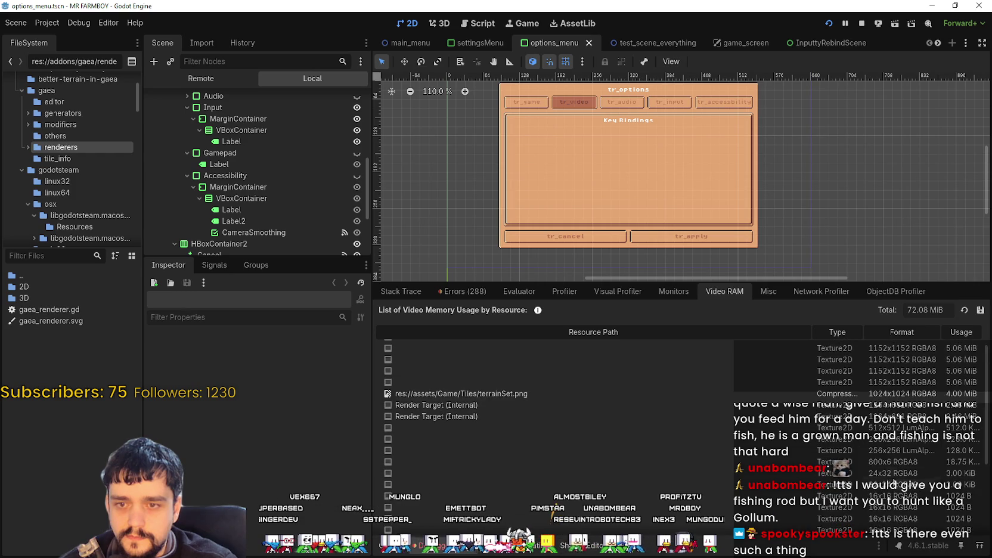
{"action": "scroll", "coordinate": [932, 516], "scroll_direction": "down", "scroll_amount": 5}
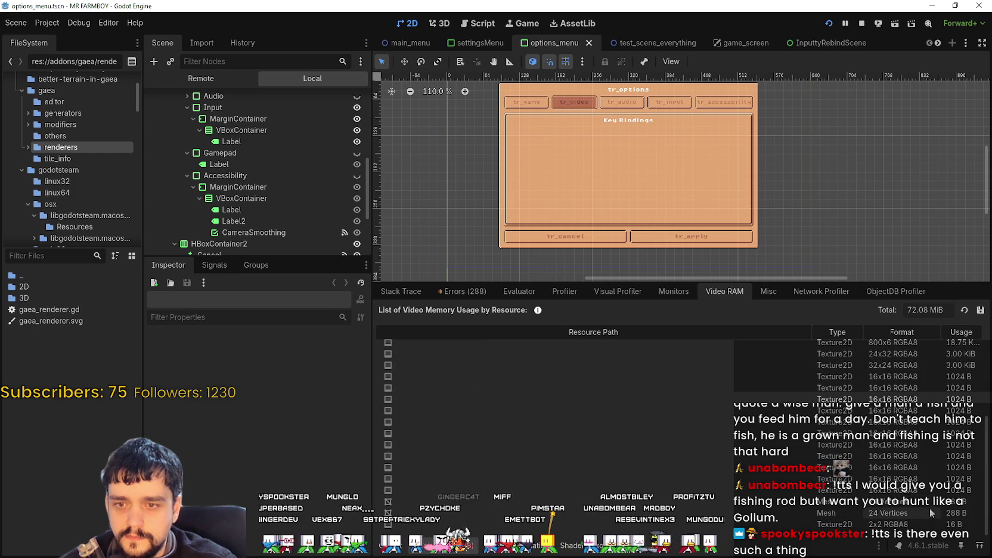
{"action": "mouse_move", "coordinate": [986, 502]}
{"action": "left_mouse_down"}
{"action": "mouse_move", "coordinate": [991, 411]}
{"action": "mouse_move", "coordinate": [988, 507]}
{"action": "left_mouse_up"}
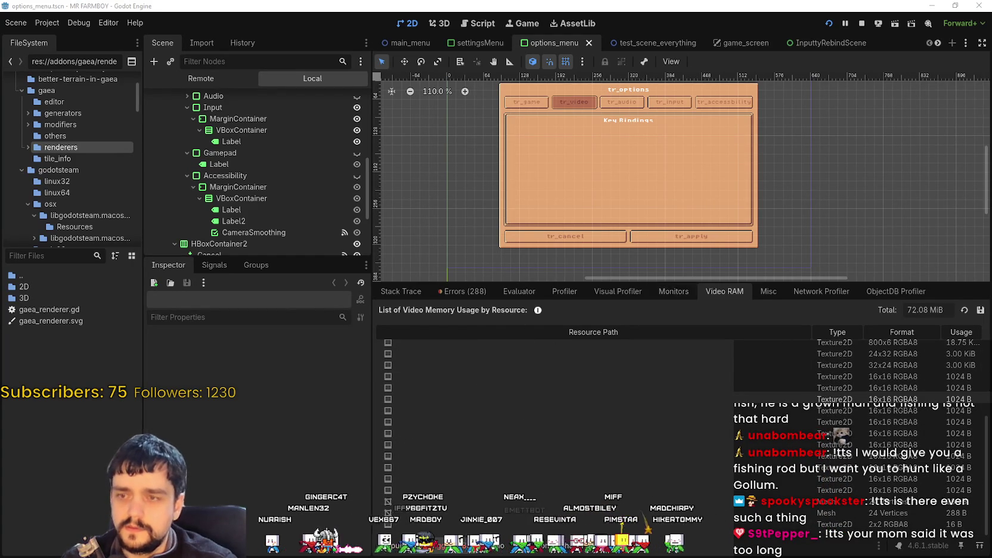
{"action": "key", "text": "Down"}
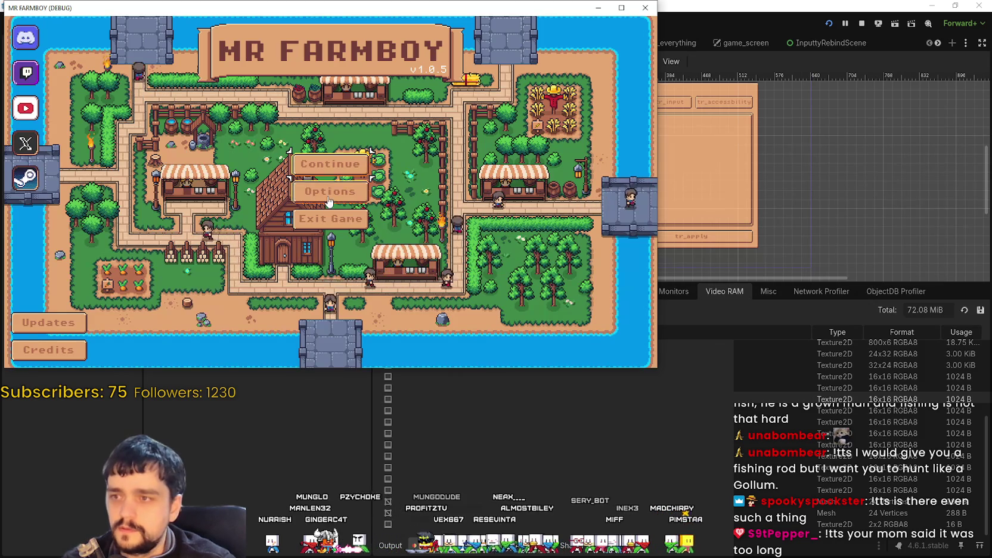
Open the game's Options on the Input tab, then stop the game and refresh Video RAM.
{"action": "key", "text": "Return"}
{"action": "key", "text": "Right"}
{"action": "key", "text": "Right"}
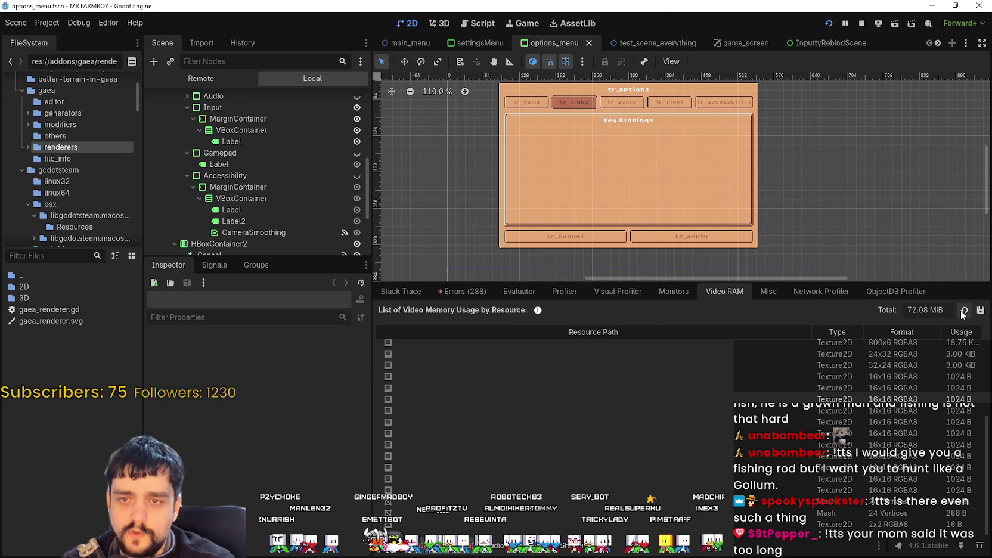
{"action": "key", "text": "F8"}
{"action": "left_click", "coordinate": [964, 311]}
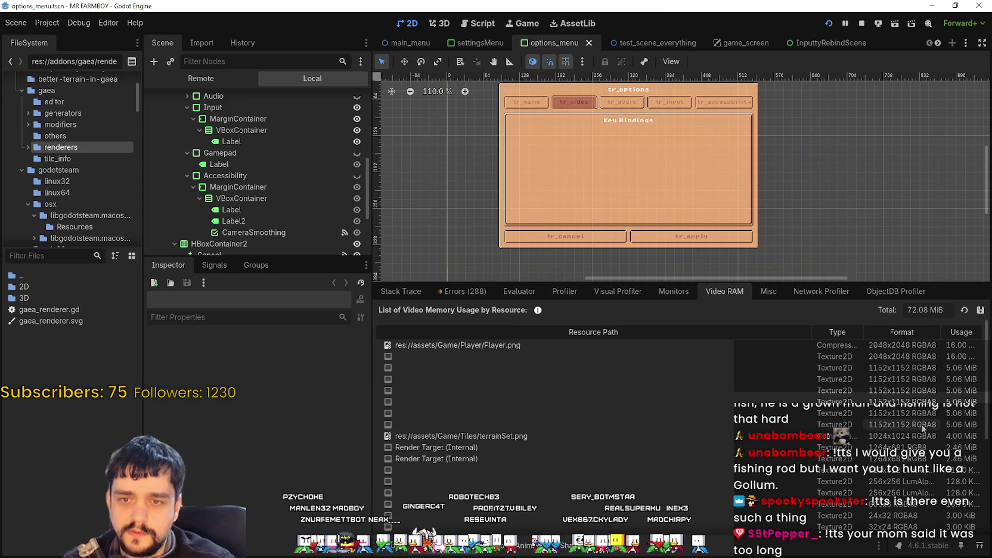
{"action": "scroll", "coordinate": [903, 381], "scroll_direction": "down", "scroll_amount": 5}
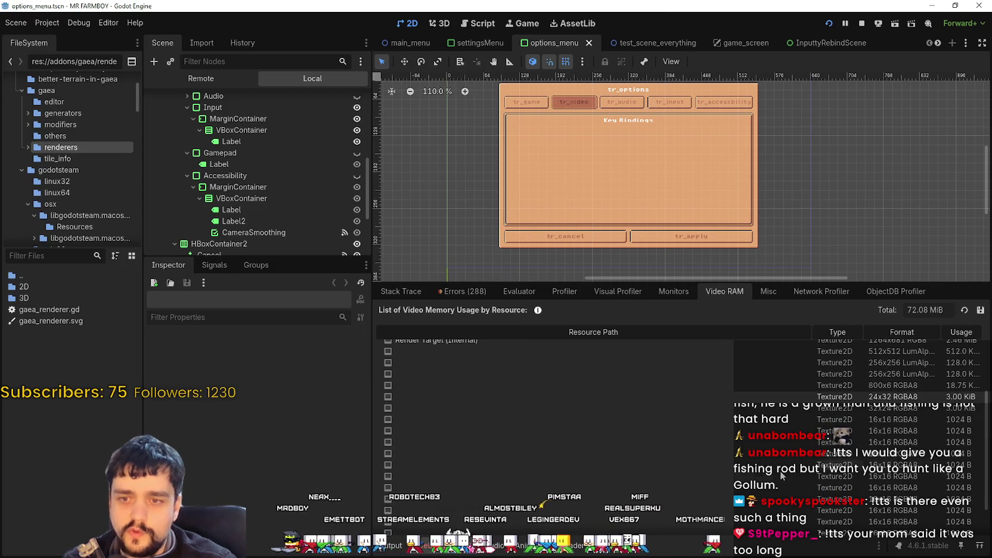
Rerun and stop the game, review the debugger list, then launch the game again.
{"action": "key", "text": "F5"}
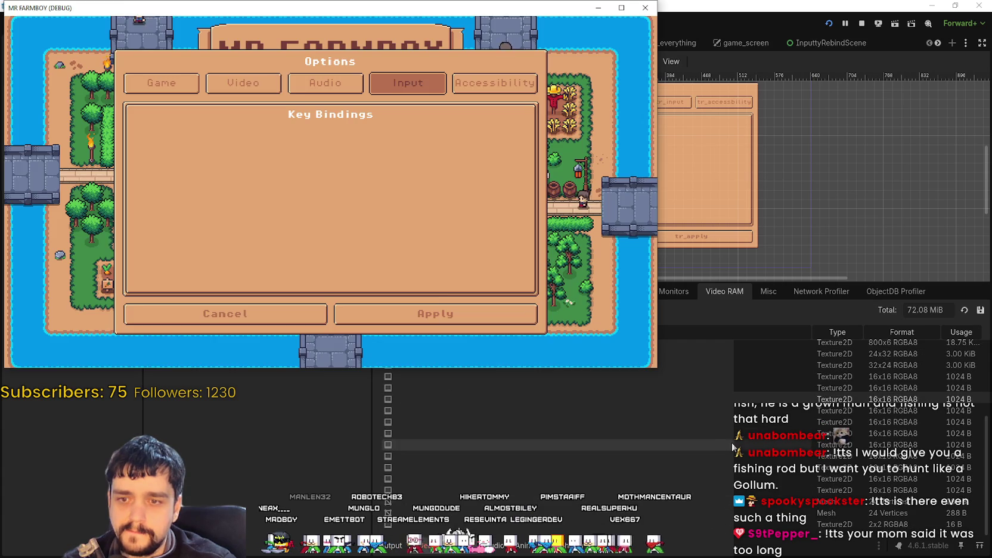
{"action": "key", "text": "F8"}
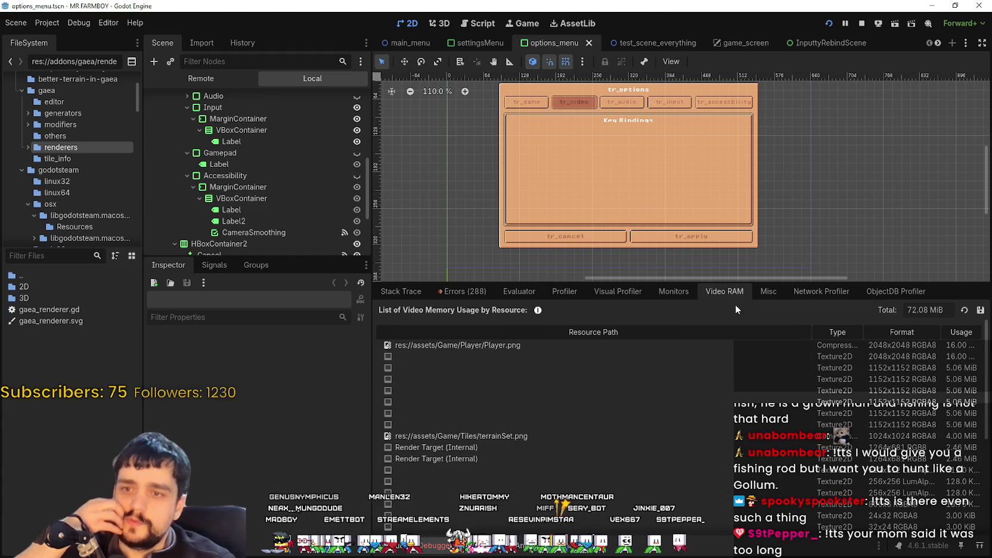
{"action": "scroll", "coordinate": [512, 440], "scroll_direction": "down", "scroll_amount": 5}
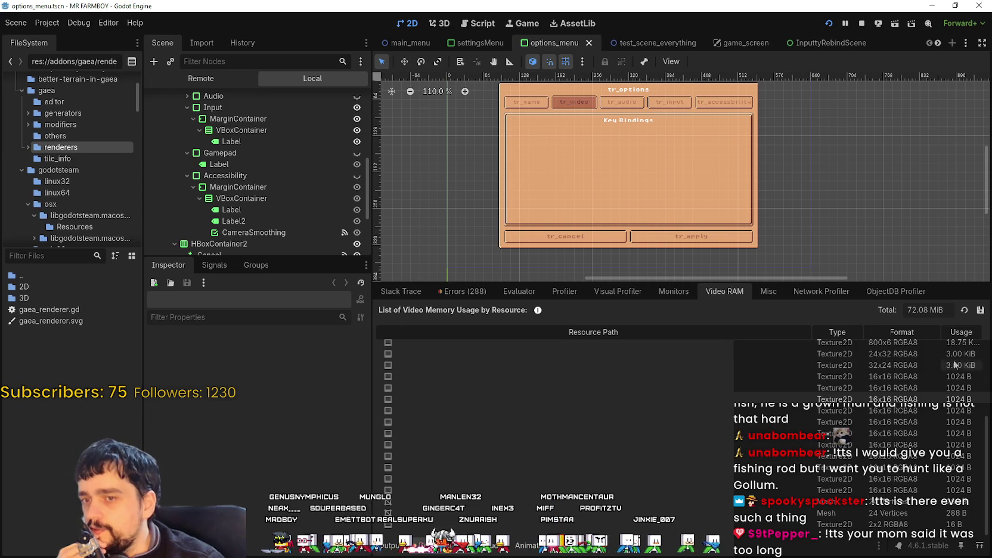
{"action": "scroll", "coordinate": [854, 427], "scroll_direction": "up", "scroll_amount": 5}
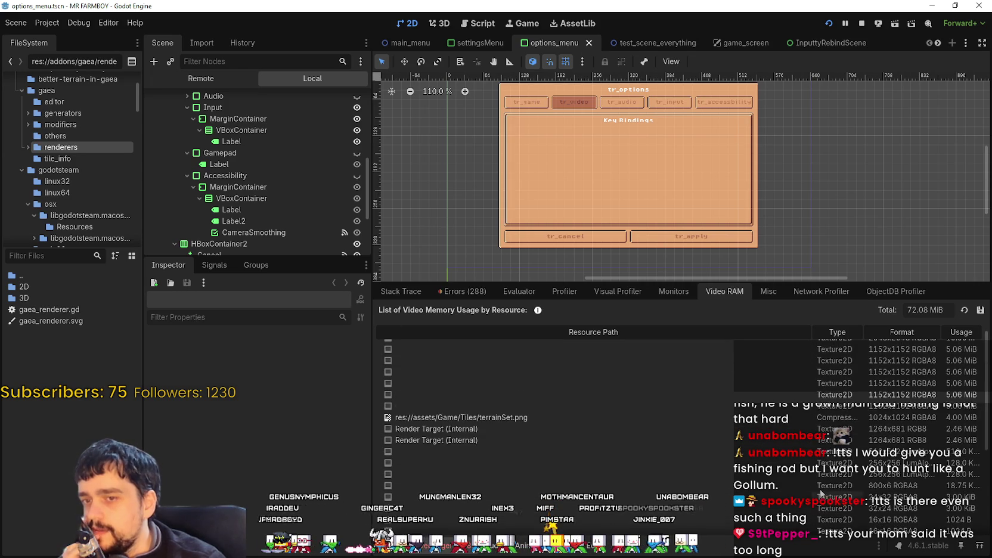
{"action": "scroll", "coordinate": [872, 396], "scroll_direction": "down", "scroll_amount": 5}
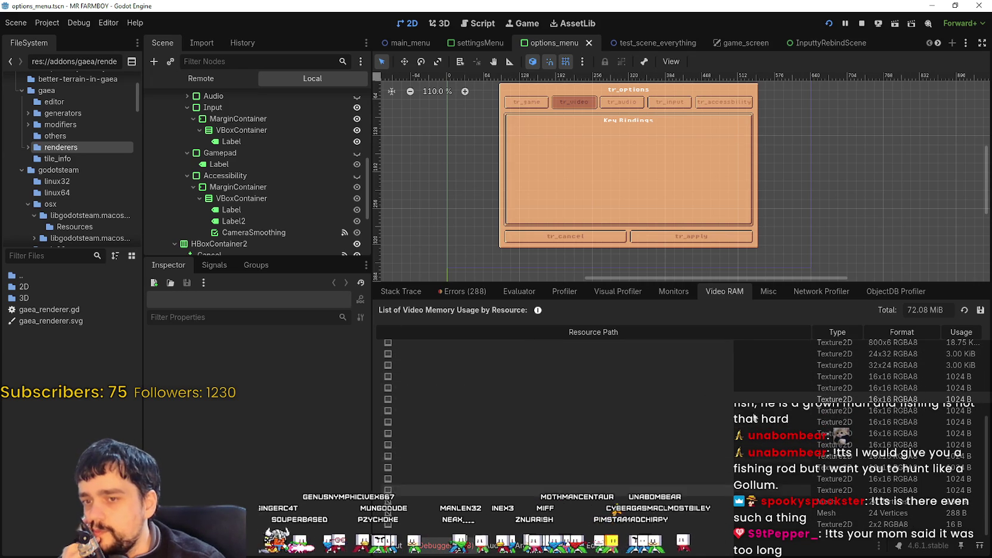
{"action": "scroll", "coordinate": [686, 475], "scroll_direction": "up", "scroll_amount": 4}
{"action": "scroll", "coordinate": [703, 473], "scroll_direction": "down", "scroll_amount": 5}
{"action": "key", "text": "F5"}
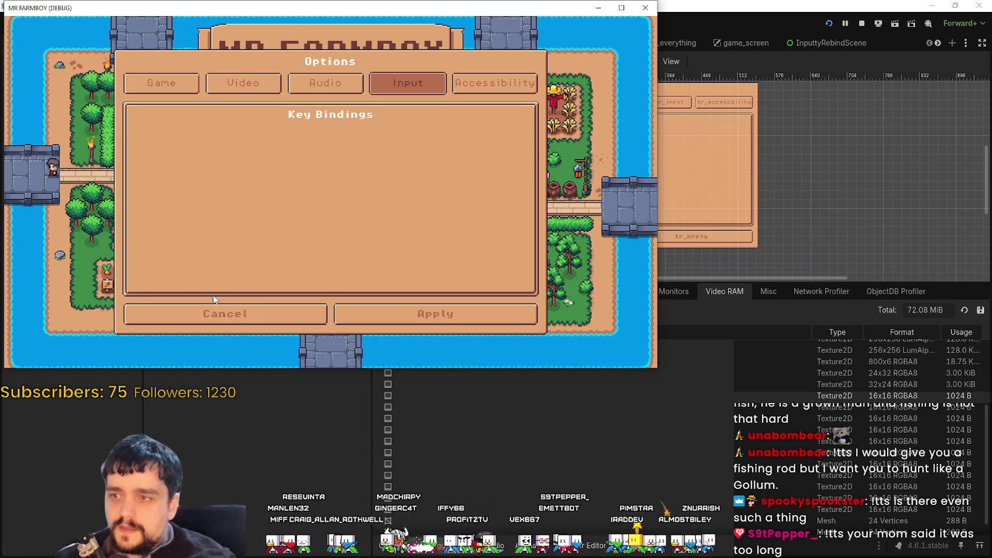
Stop the game and select the Input tab's VBoxContainer in the Scene dock.
{"action": "left_click", "coordinate": [862, 23]}
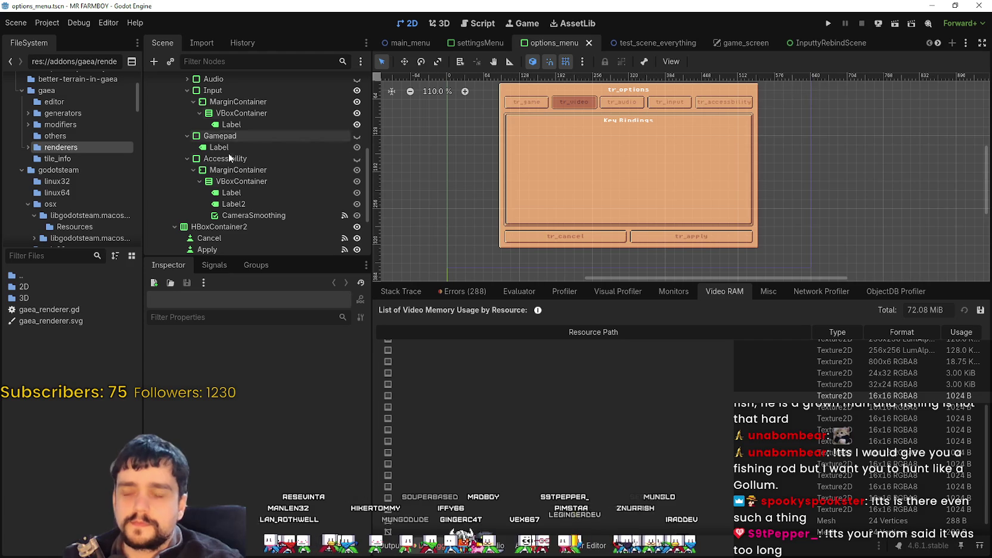
{"action": "scroll", "coordinate": [272, 225], "scroll_direction": "down", "scroll_amount": 4}
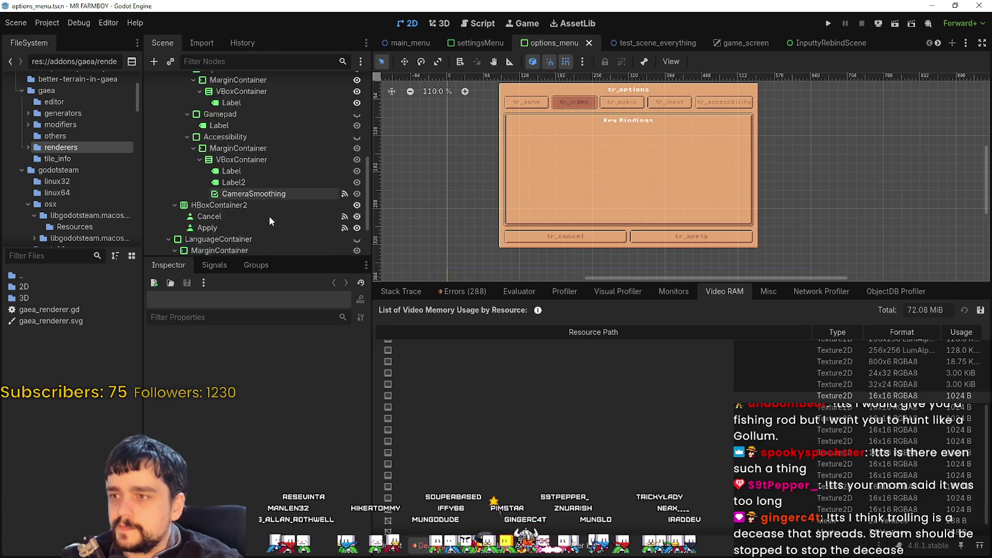
{"action": "scroll", "coordinate": [268, 204], "scroll_direction": "up", "scroll_amount": 3}
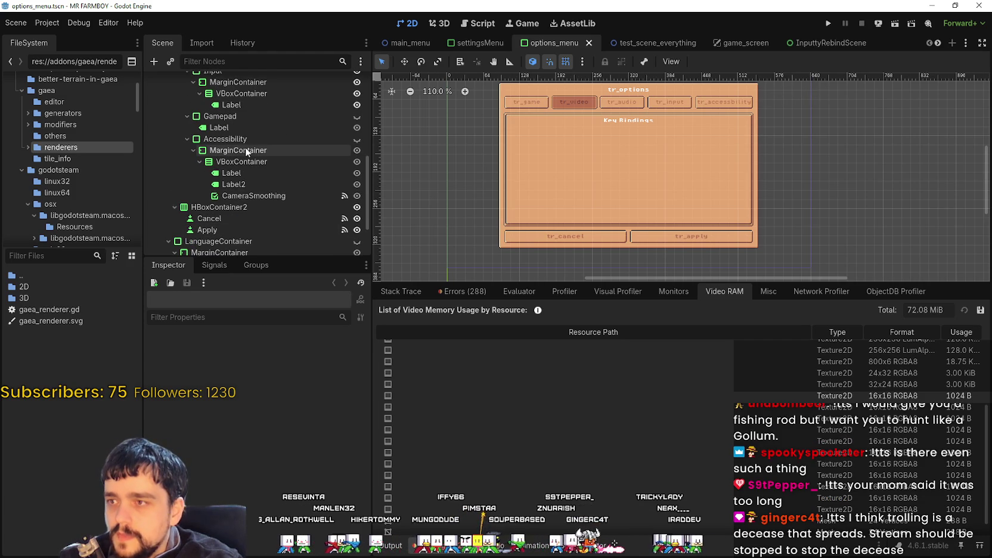
{"action": "left_click", "coordinate": [247, 151]}
{"action": "left_click", "coordinate": [267, 210]}
{"action": "left_click", "coordinate": [267, 211]}
{"action": "scroll", "coordinate": [269, 203], "scroll_direction": "up", "scroll_amount": 3}
{"action": "left_click", "coordinate": [231, 160]}
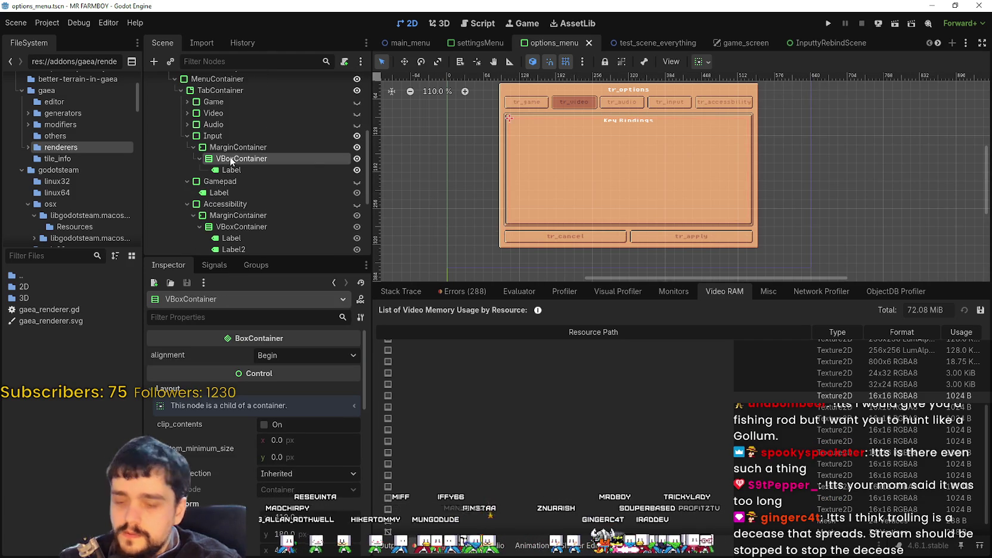
Instance the InputRemap scene under that VBoxContainer and save options_menu.
{"action": "key", "text": "ctrl+v"}
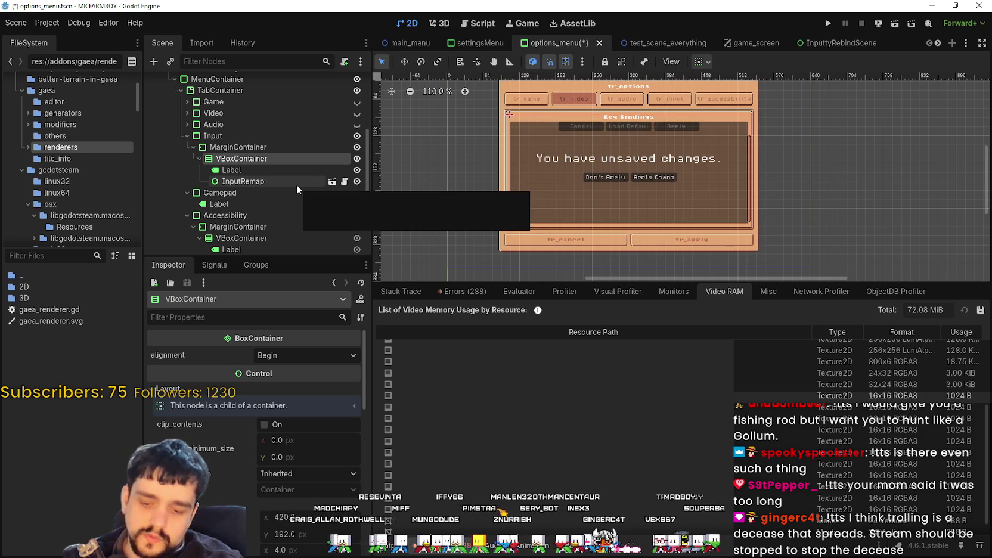
{"action": "key", "text": "ctrl+s"}
{"action": "scroll", "coordinate": [711, 169], "scroll_direction": "up", "scroll_amount": 2}
{"action": "scroll", "coordinate": [680, 159], "scroll_direction": "down", "scroll_amount": 3}
{"action": "scroll", "coordinate": [680, 158], "scroll_direction": "down", "scroll_amount": 1}
{"action": "scroll", "coordinate": [680, 160], "scroll_direction": "up", "scroll_amount": 6}
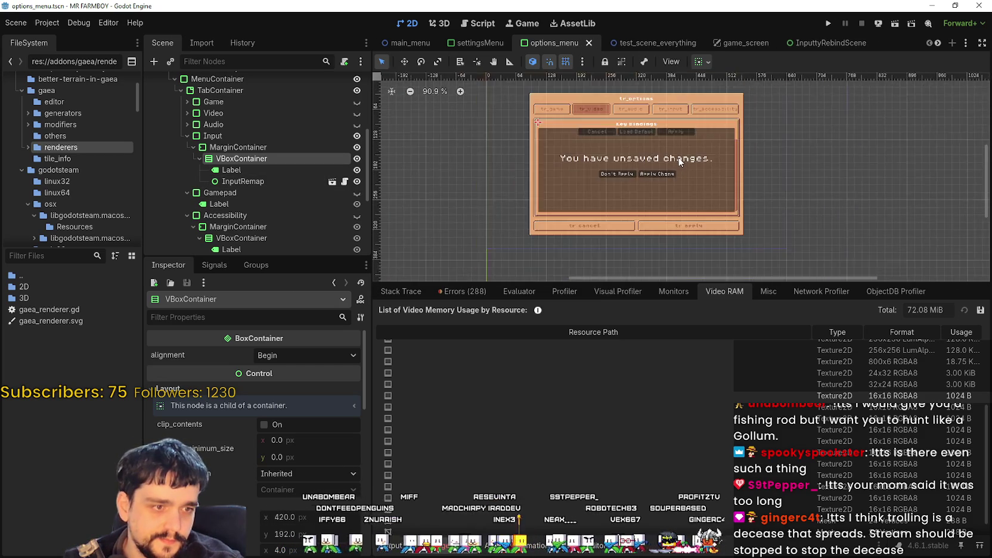